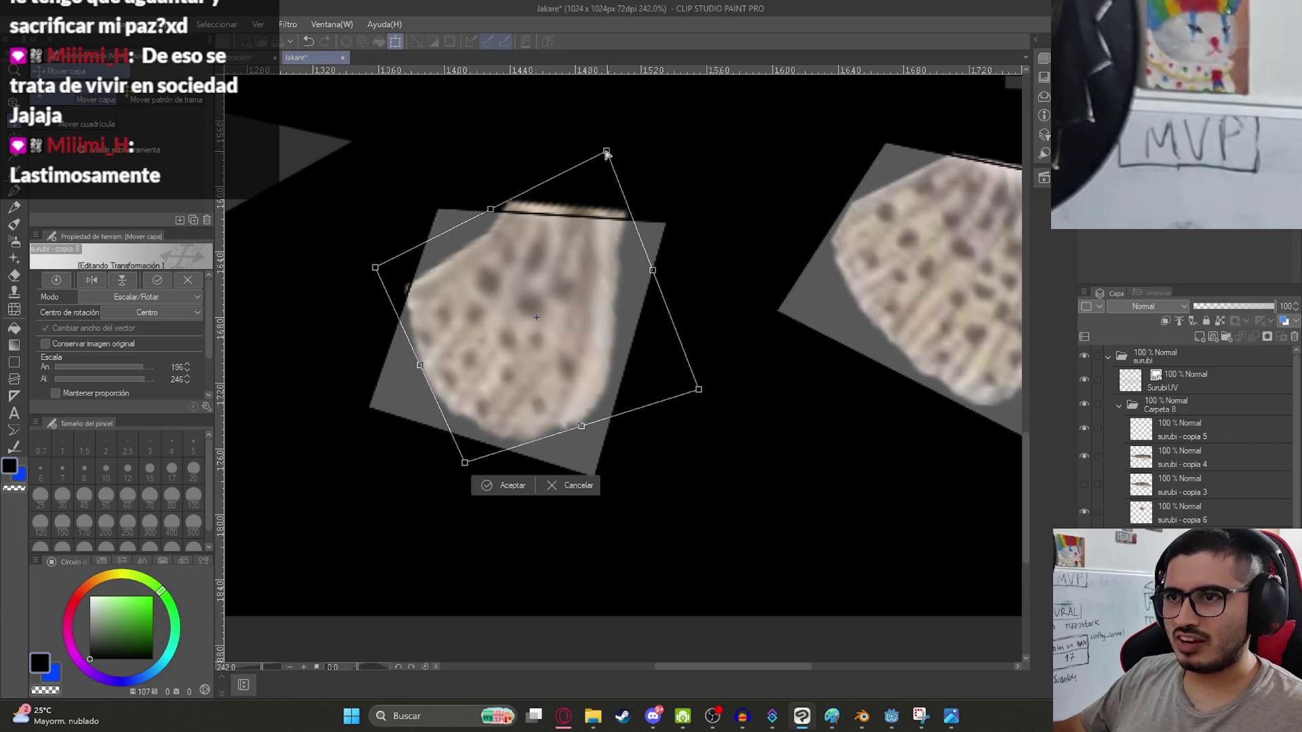
Widen the spotted fin patch to the right and narrow it from the left to fit the triangular fin island.
drag(651, 272, 660, 274)
drag(375, 268, 392, 272)
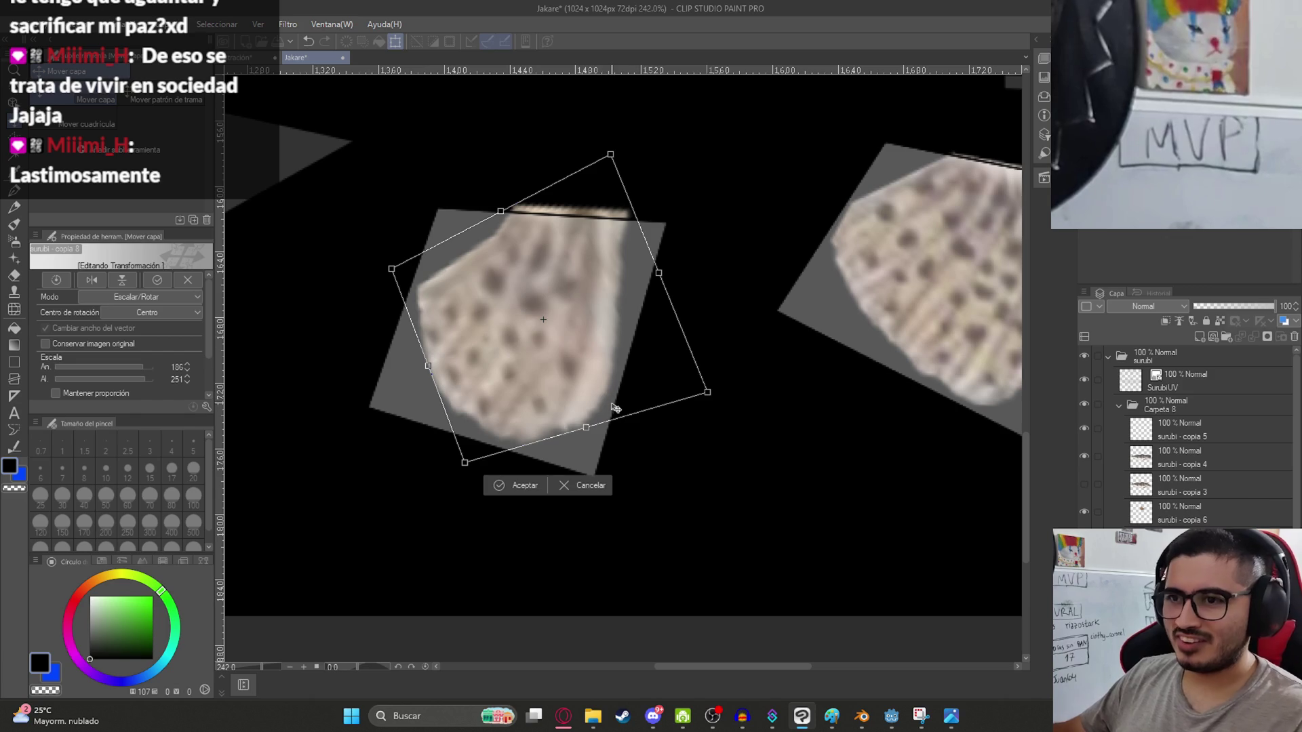
key(Return)
scroll(710, 425, down, 5)
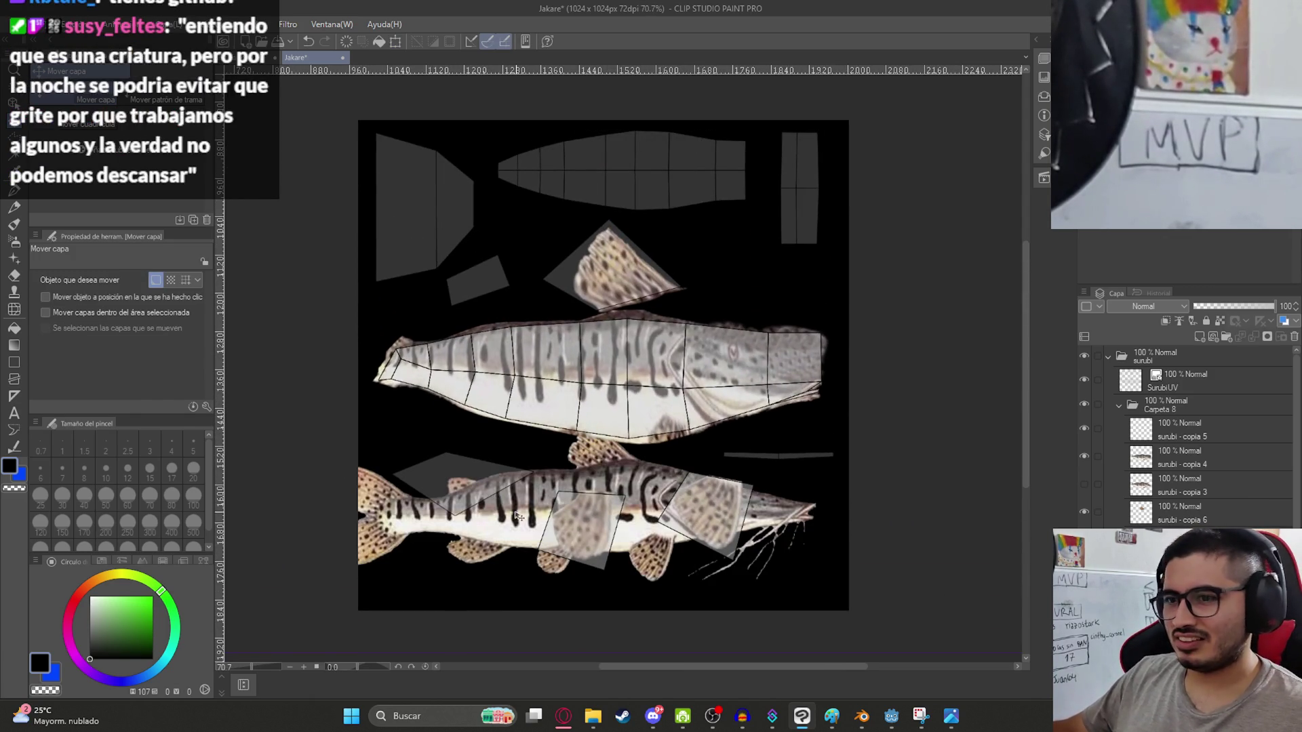
Cut out the lower fin from the photo with a polyline selection, deleting everything else.
scroll(461, 547, up, 5)
key(m)
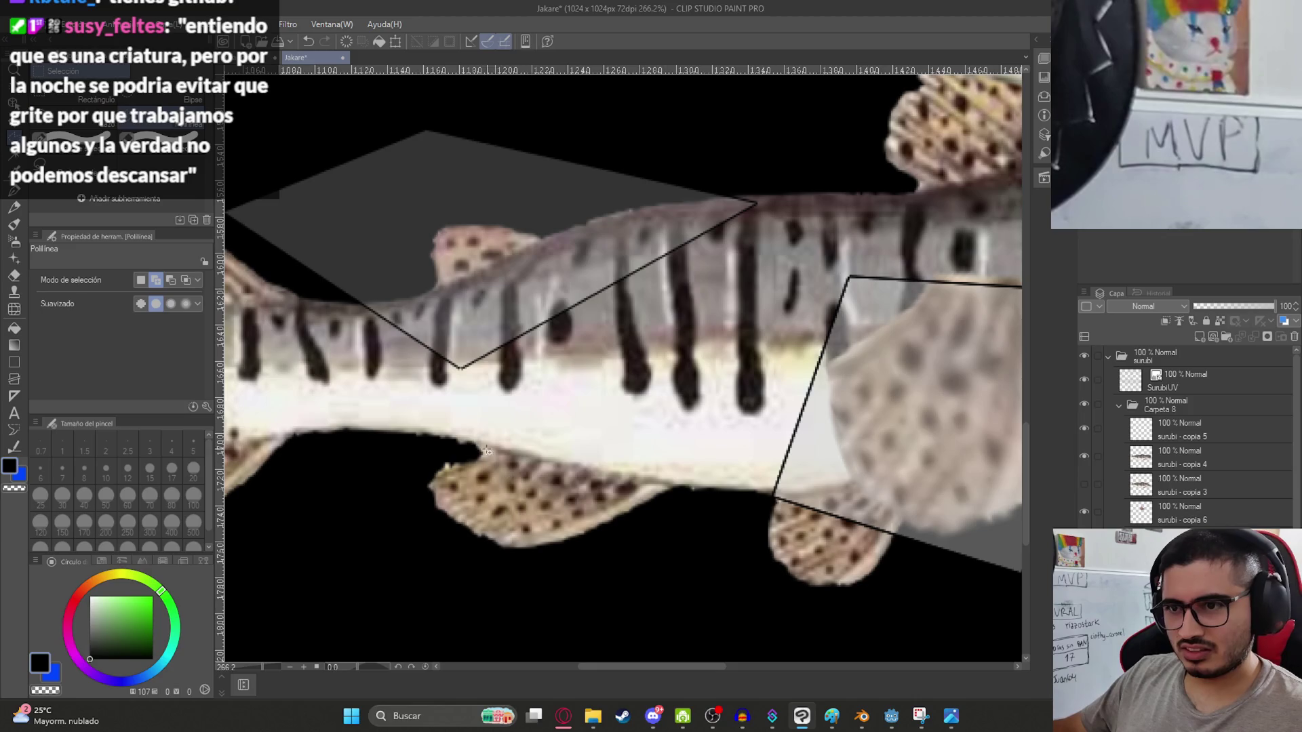
click(691, 544)
click(565, 582)
click(427, 589)
click(394, 502)
click(417, 451)
click(481, 448)
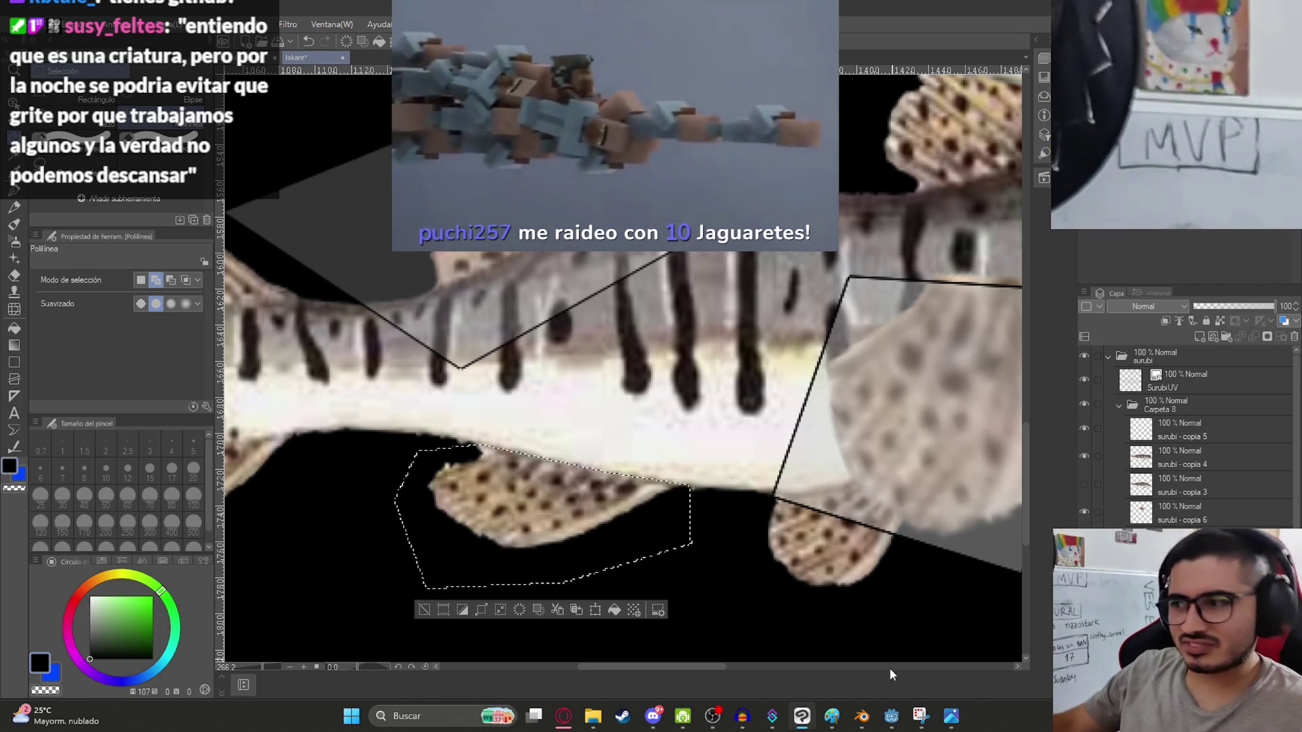
key(ctrl+shift+i)
key(Delete)
key(ctrl+d)
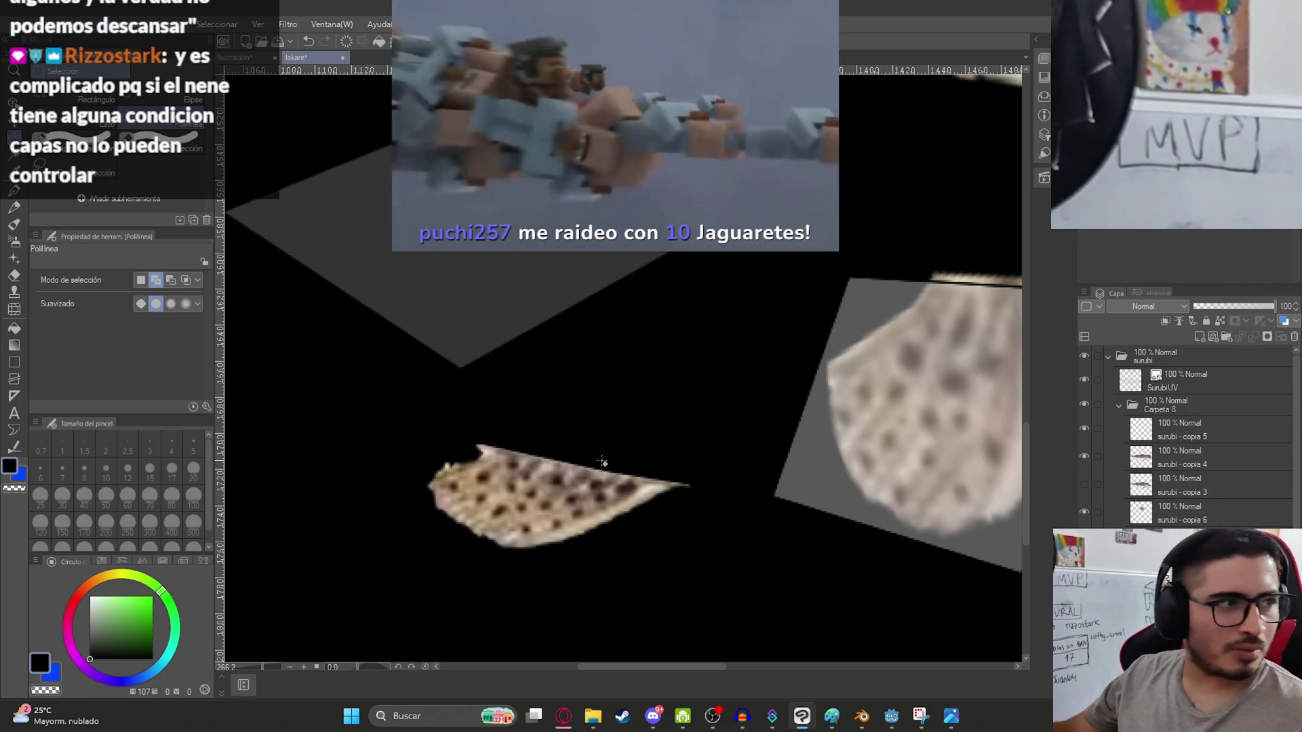
Move the cut-out fin up onto the grey island below the body and enlarge it.
key(ctrl+t)
mouse_move(549, 523)
mouse_down()
mouse_move(553, 333)
mouse_move(575, 481)
mouse_up()
scroll(553, 334, up, 3)
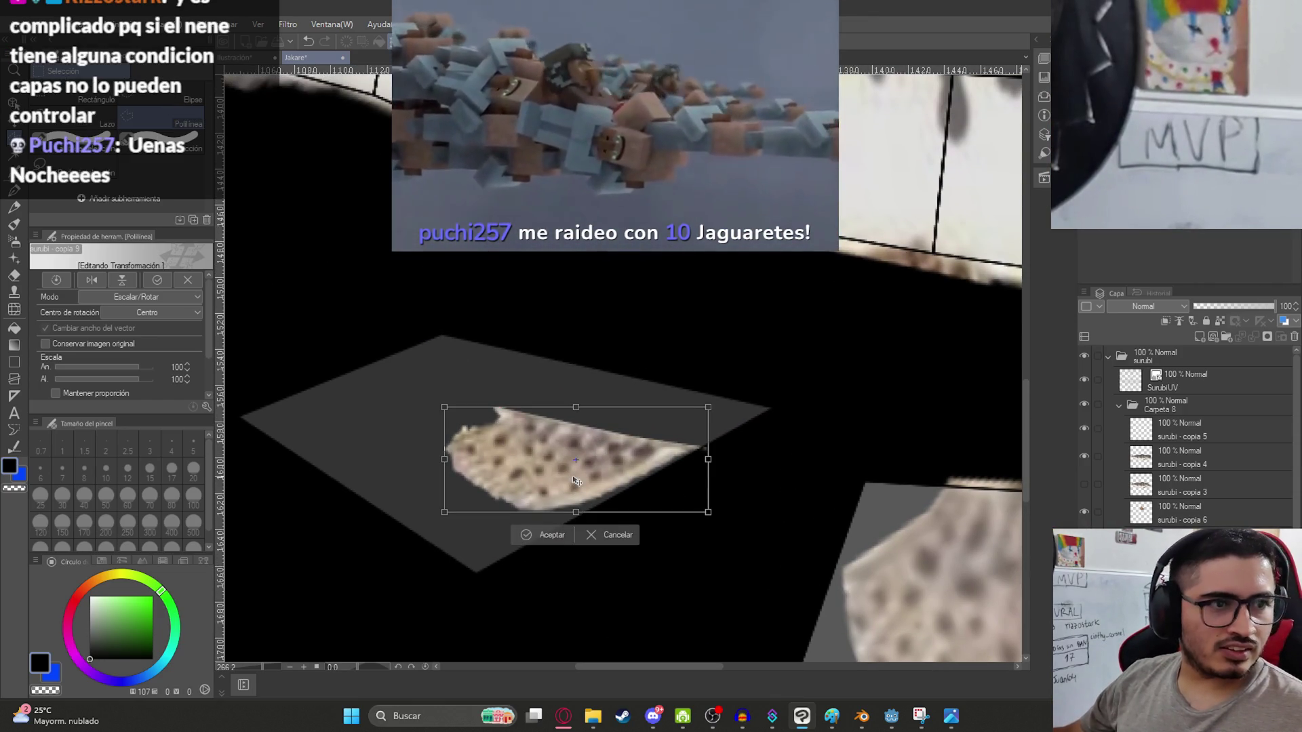
mouse_move(593, 488)
mouse_down()
mouse_move(577, 482)
mouse_move(567, 441)
mouse_move(606, 423)
mouse_up()
scroll(501, 448, down, 1)
mouse_move(473, 448)
mouse_down()
mouse_move(363, 491)
mouse_move(334, 544)
mouse_up()
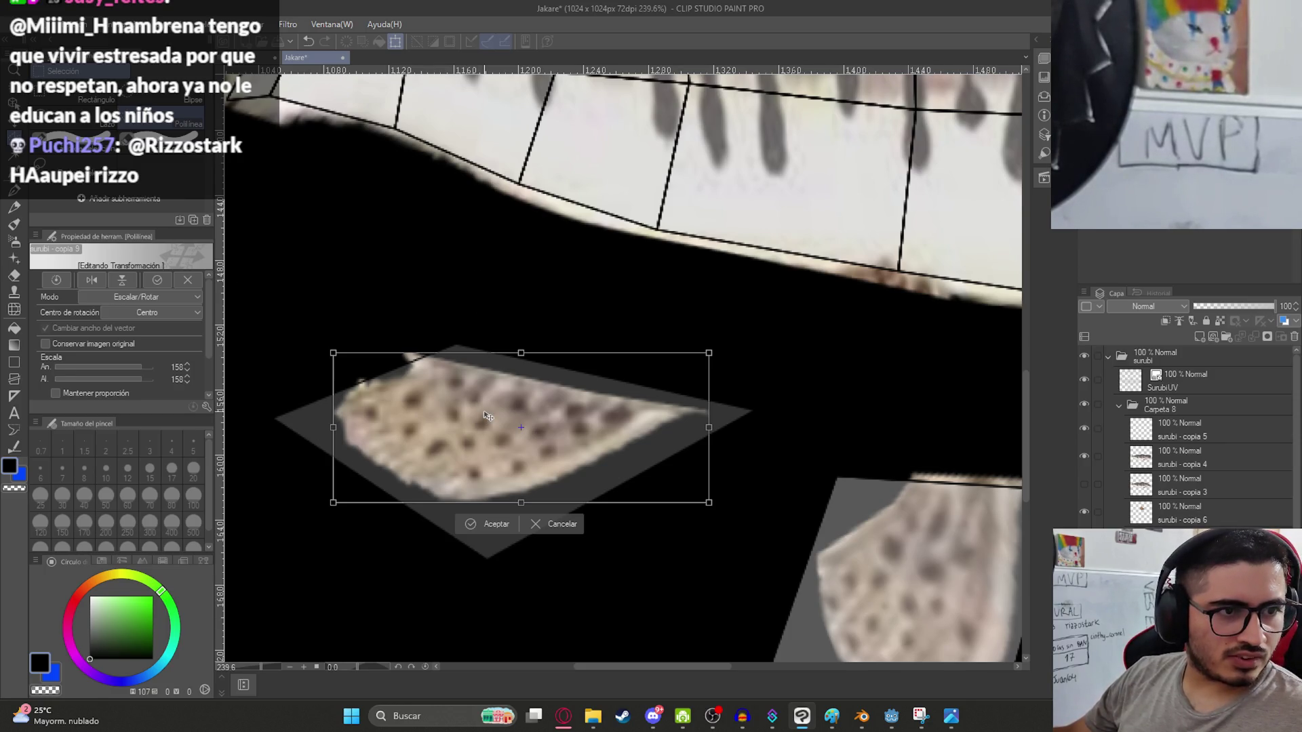
mouse_move(483, 413)
mouse_down()
mouse_move(561, 411)
mouse_move(510, 411)
mouse_move(532, 412)
mouse_up()
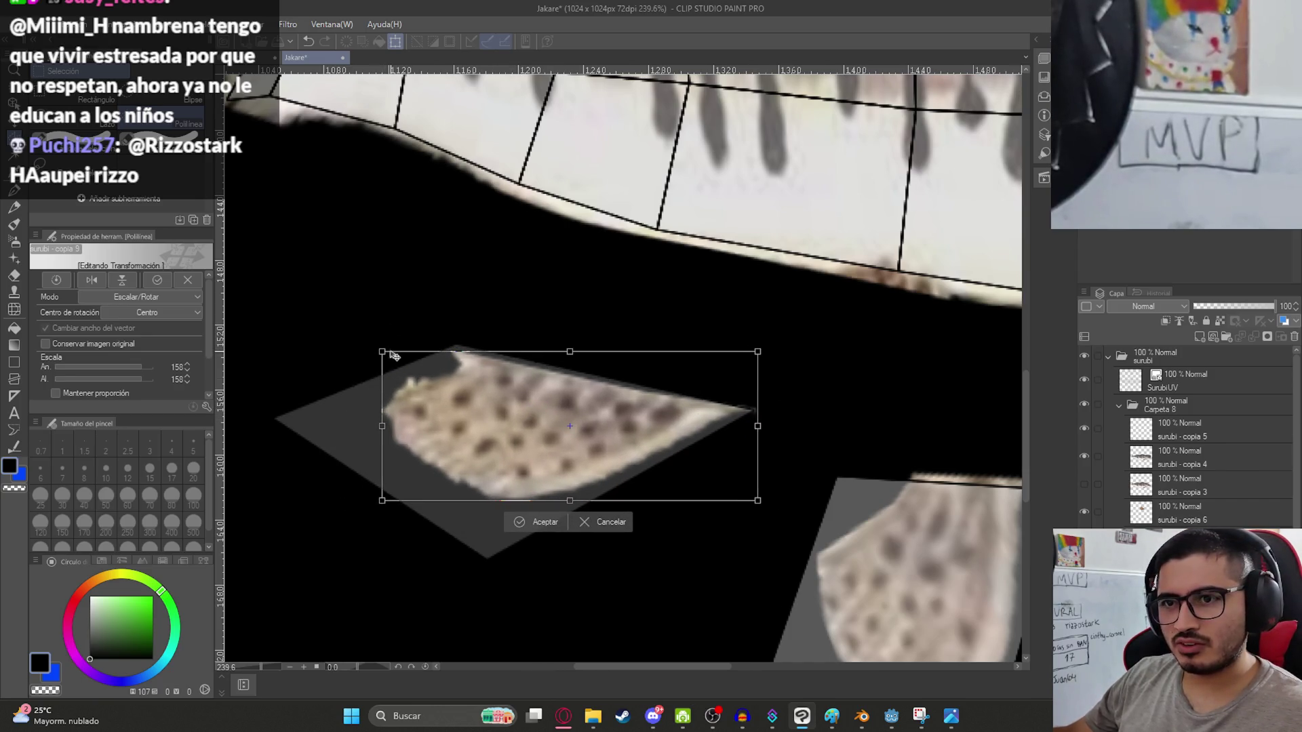
Skew the fin patch's corners to match the island edges, apply, and save the texture.
drag(384, 353, 386, 343)
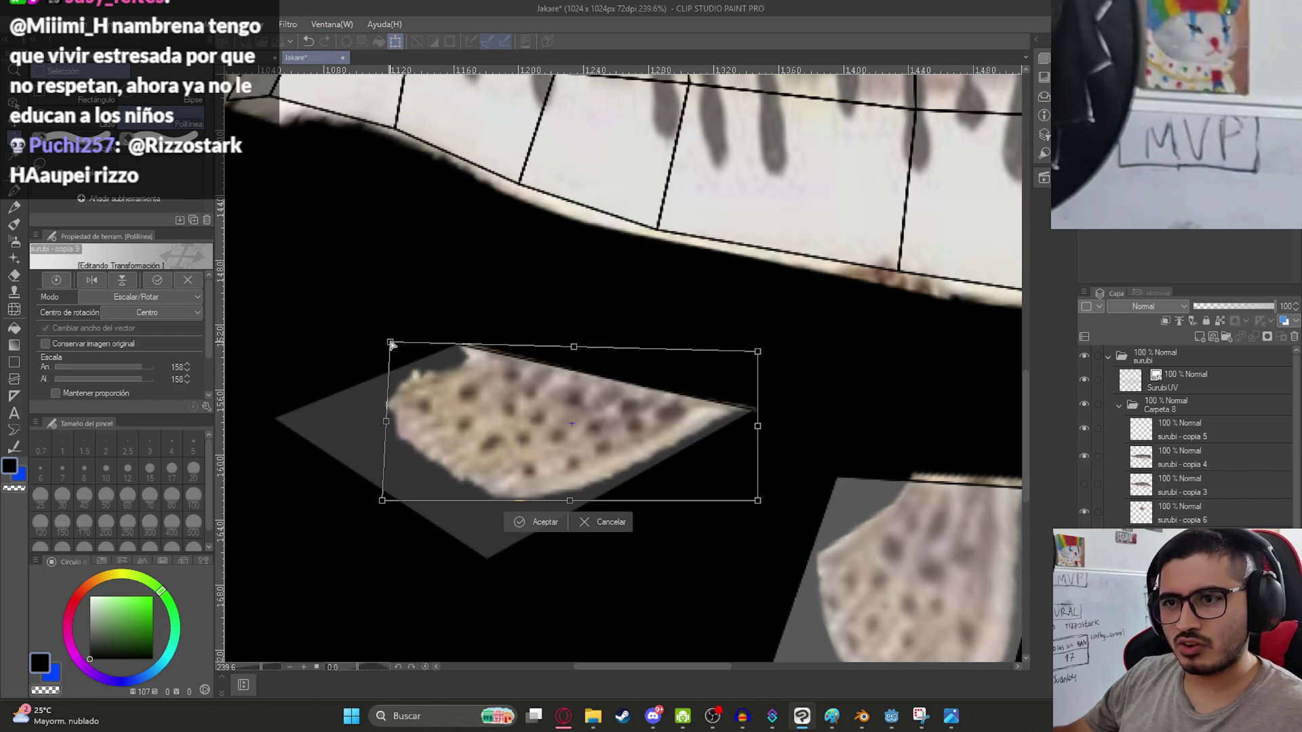
mouse_move(386, 422)
mouse_down()
mouse_move(343, 454)
mouse_move(351, 437)
mouse_up()
drag(358, 358, 394, 340)
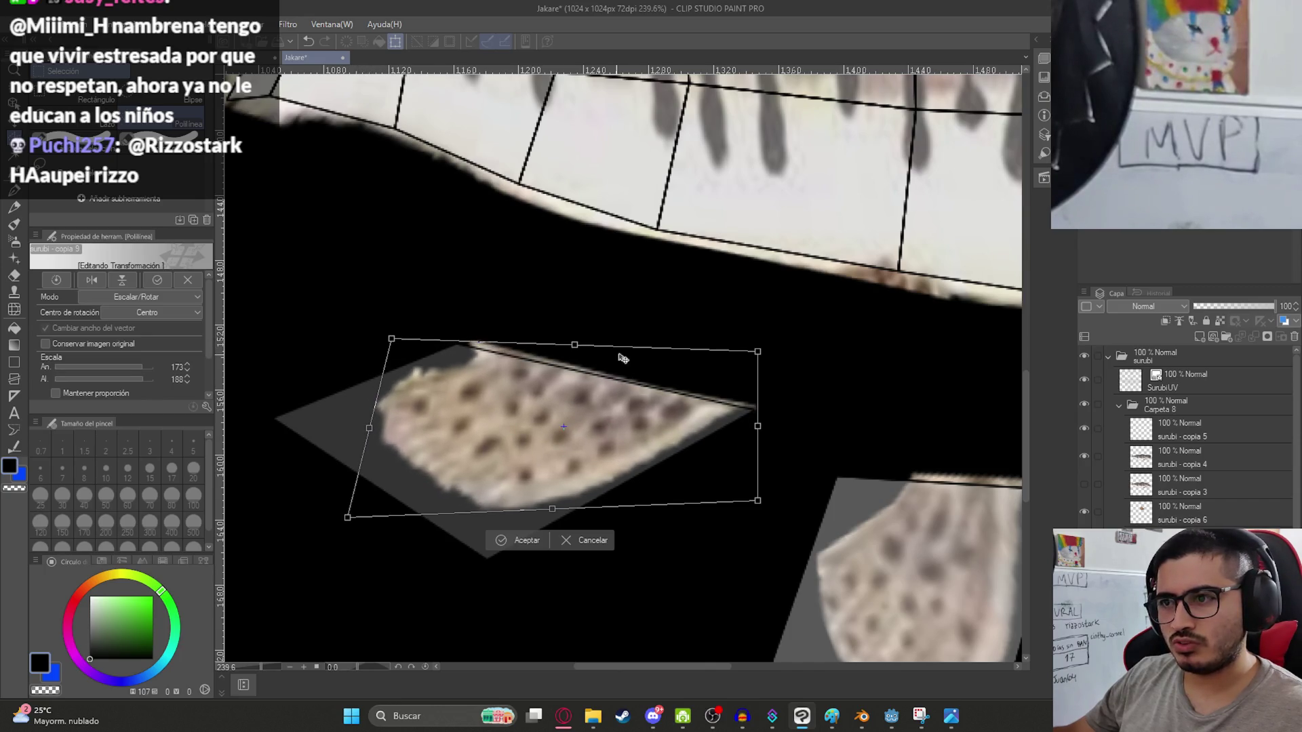
mouse_move(346, 520)
mouse_down()
mouse_move(302, 526)
mouse_move(320, 529)
mouse_up()
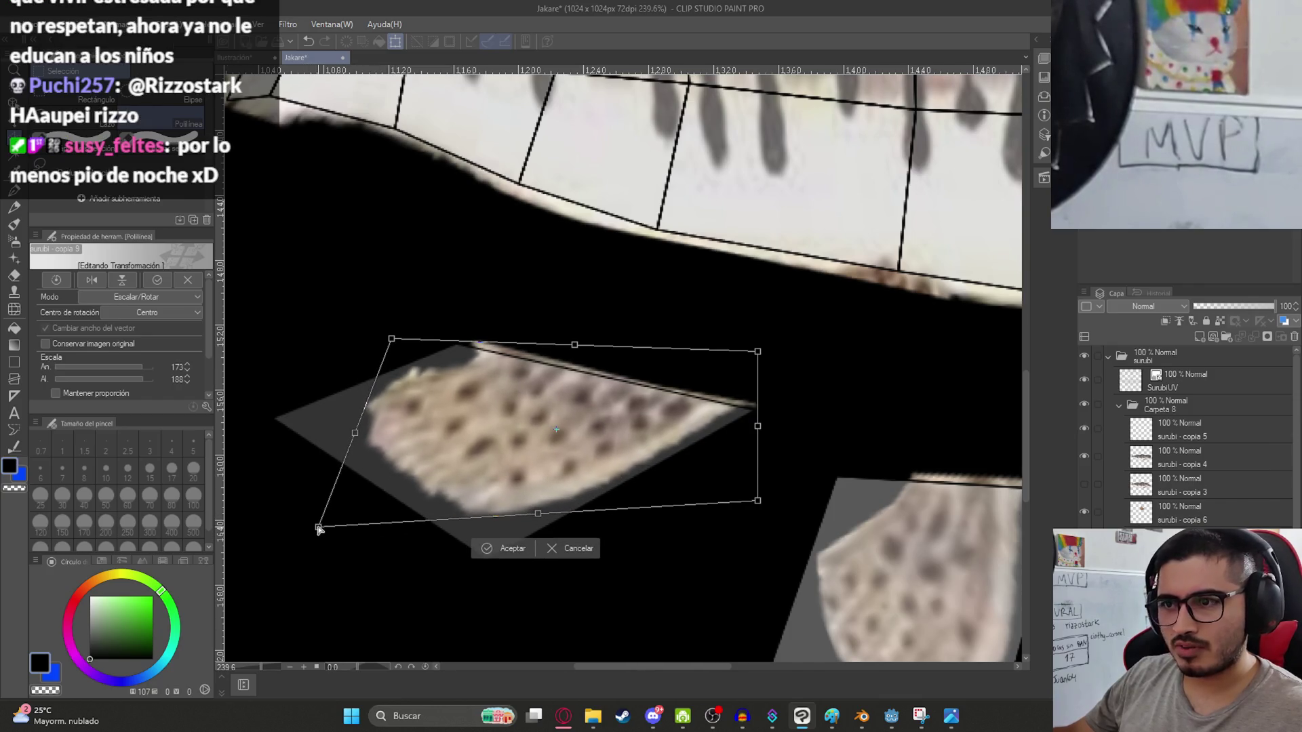
key(Return)
key(ctrl+s)
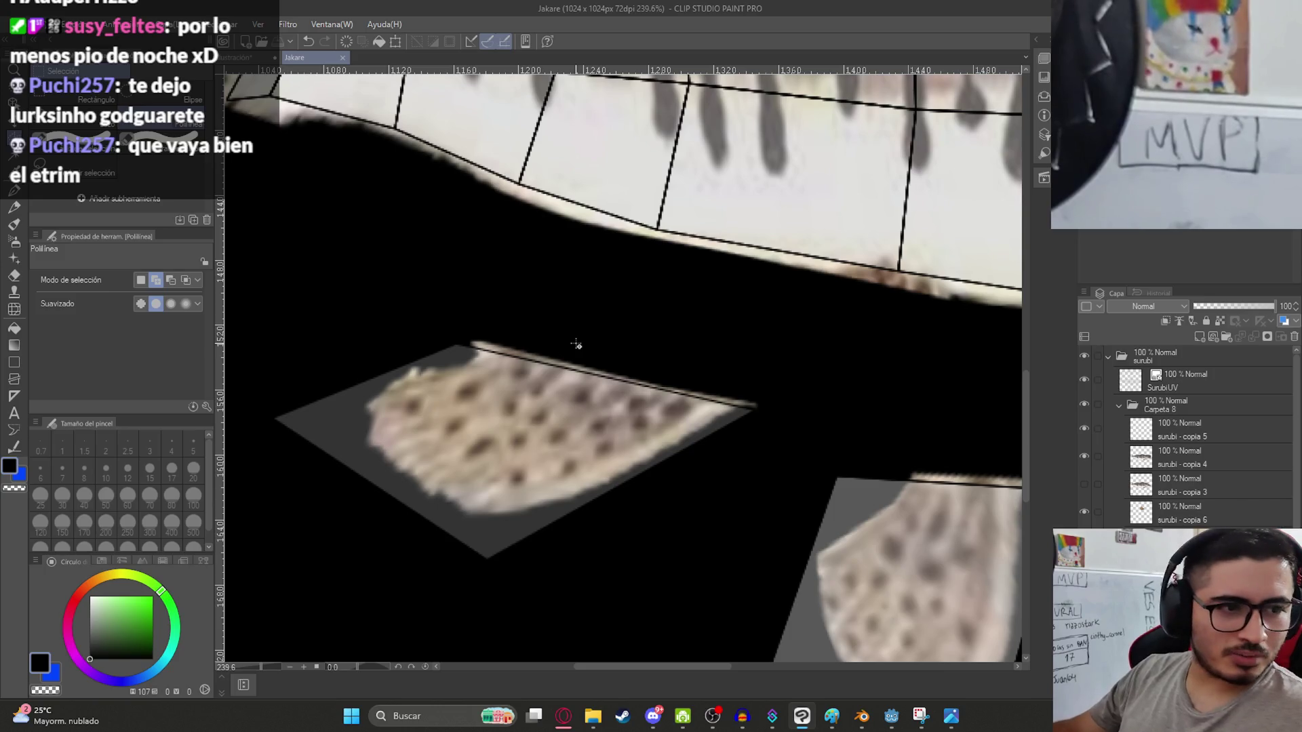
Trim the stretched patch's upper-left corner with a polyline selection and save the texture.
scroll(576, 344, down, 5)
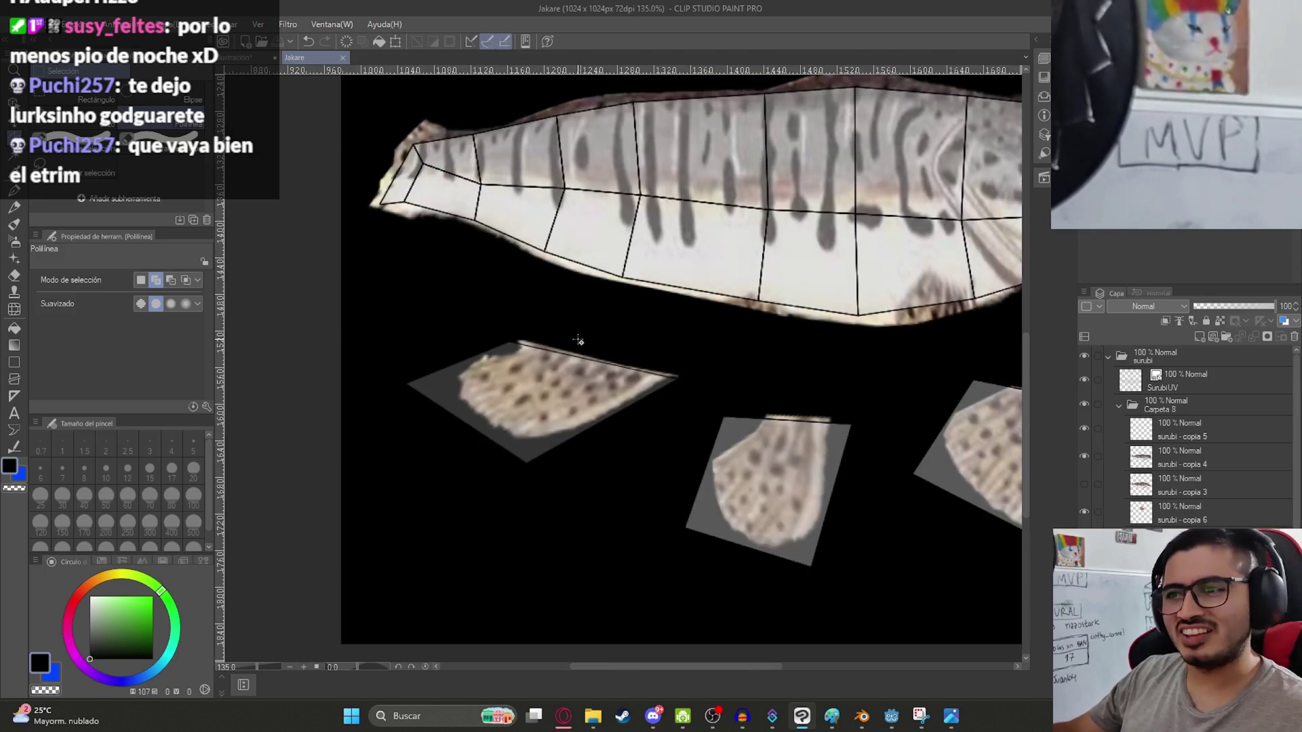
scroll(488, 328, up, 6)
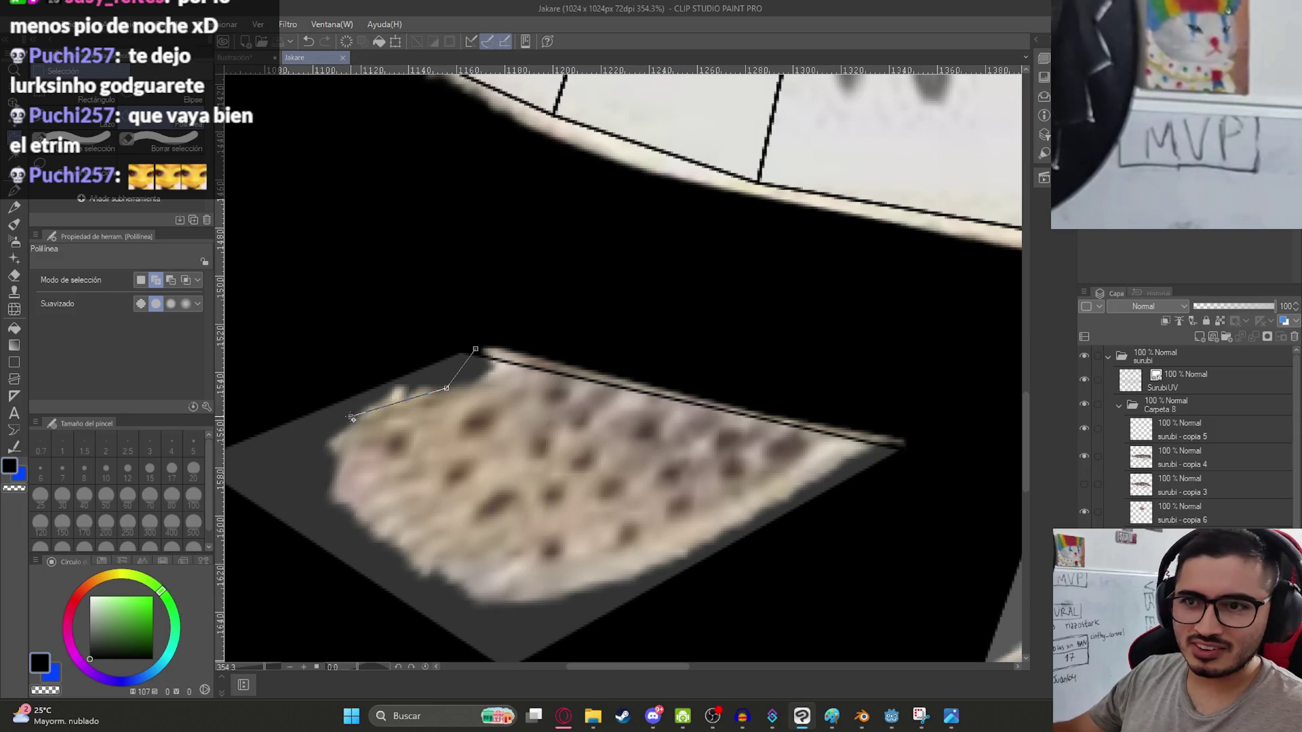
double_click(470, 350)
scroll(542, 325, down, 5)
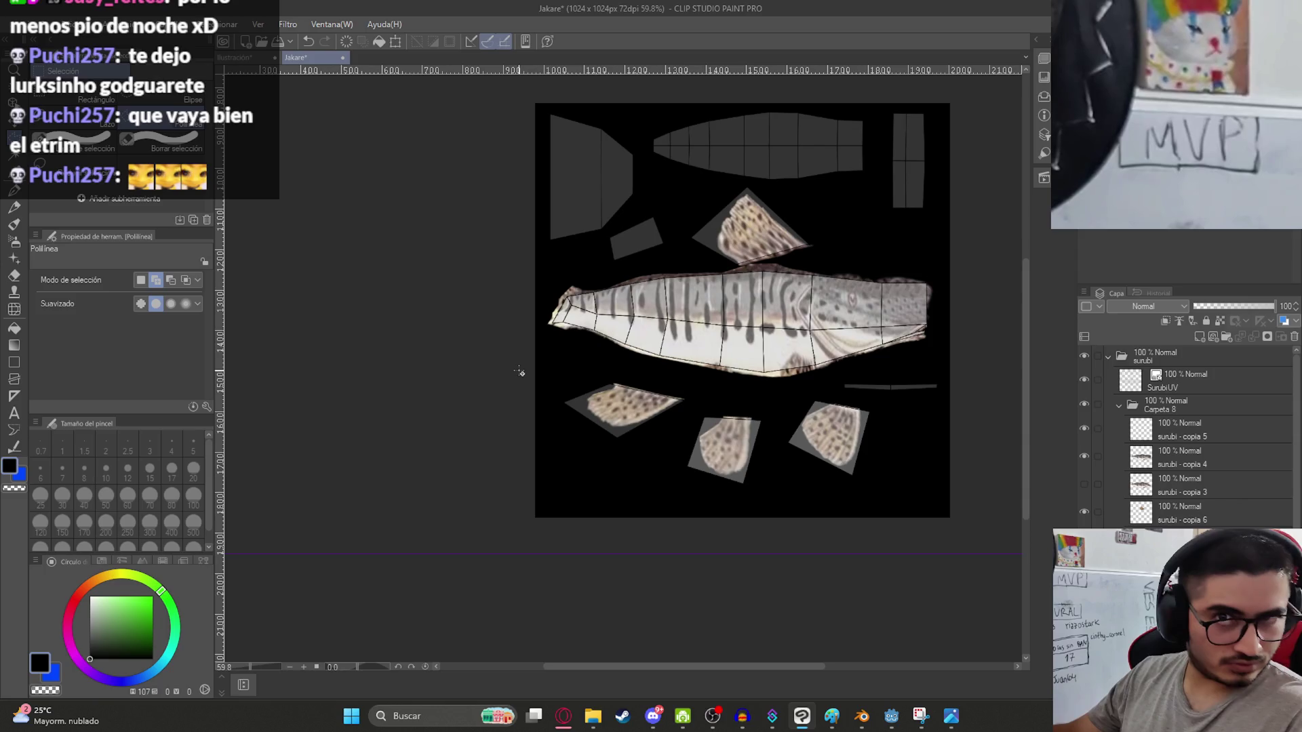
drag(915, 312, 816, 442)
key(ctrl+s)
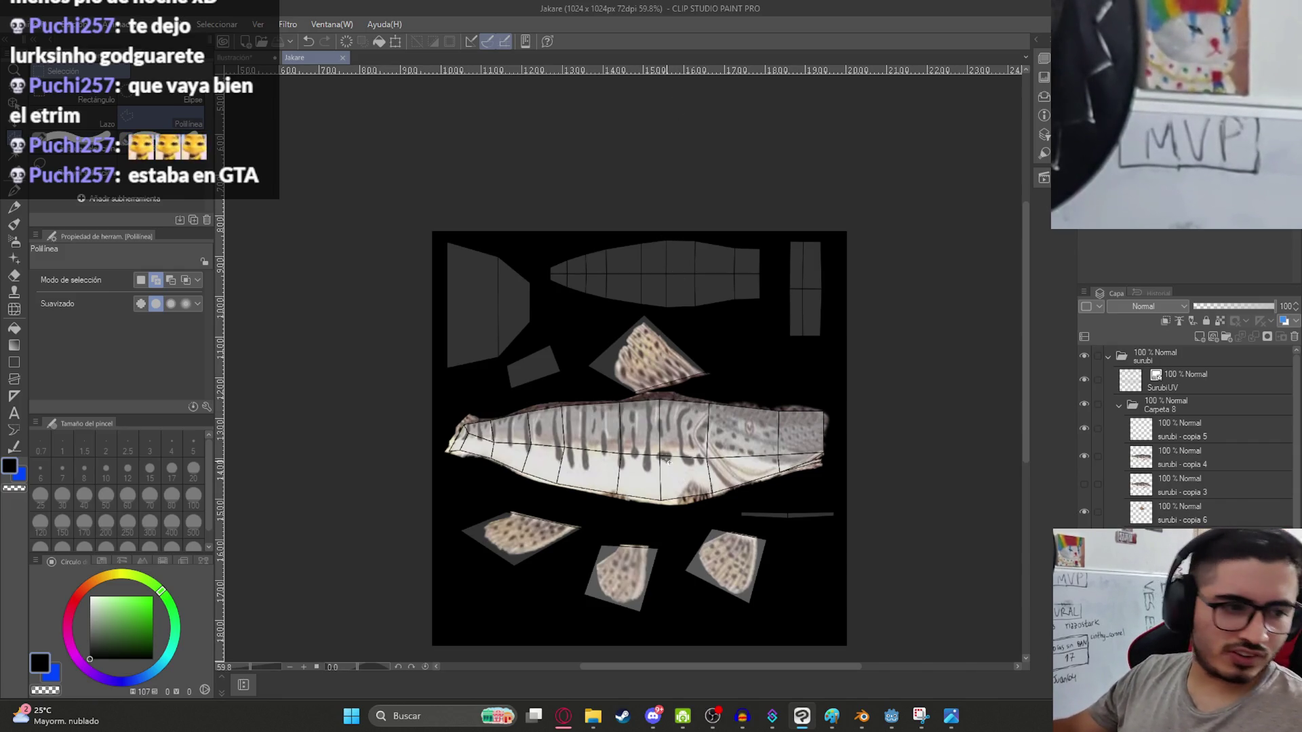
Paste the surubí fish photo in as a new layer.
scroll(665, 449, up, 2)
scroll(661, 449, up, 3)
scroll(659, 450, down, 3)
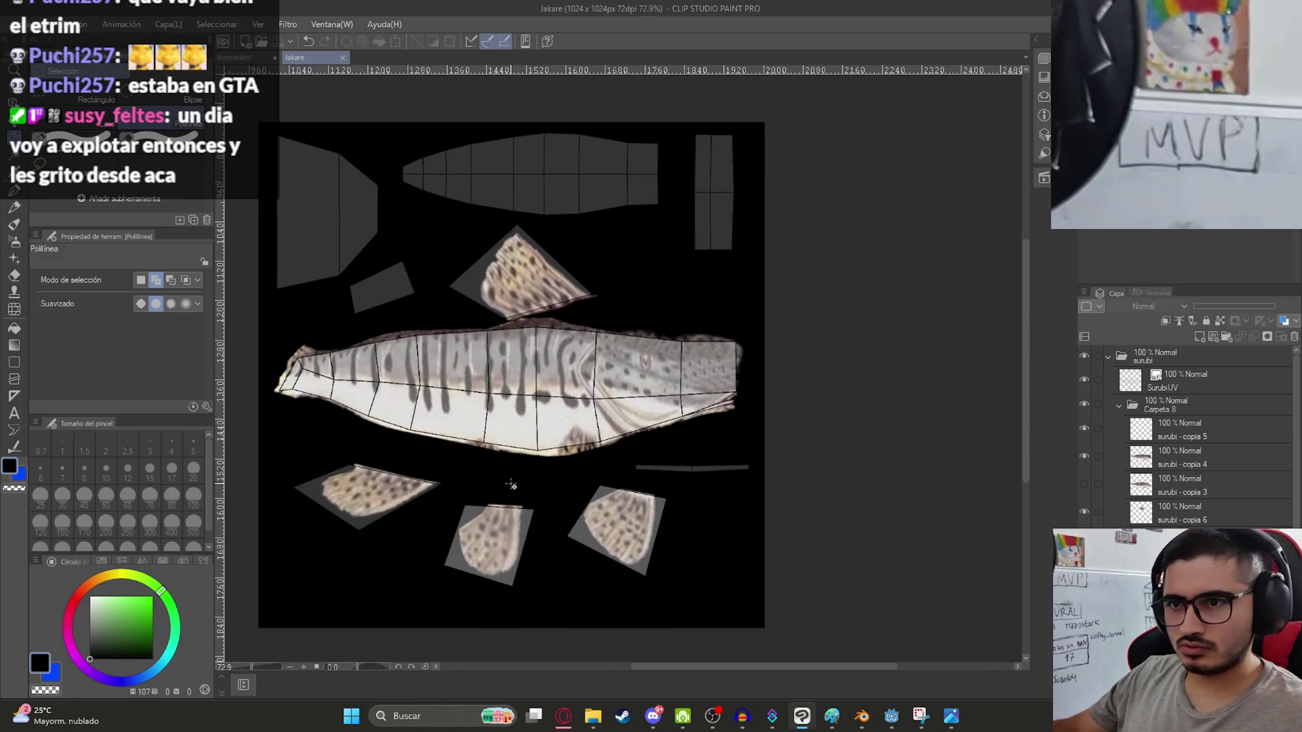
key(ctrl+v)
Move the pasted fish photo up and to the right.
key(k)
mouse_move(411, 478)
mouse_down()
mouse_move(425, 362)
mouse_move(499, 221)
mouse_move(471, 206)
mouse_up()
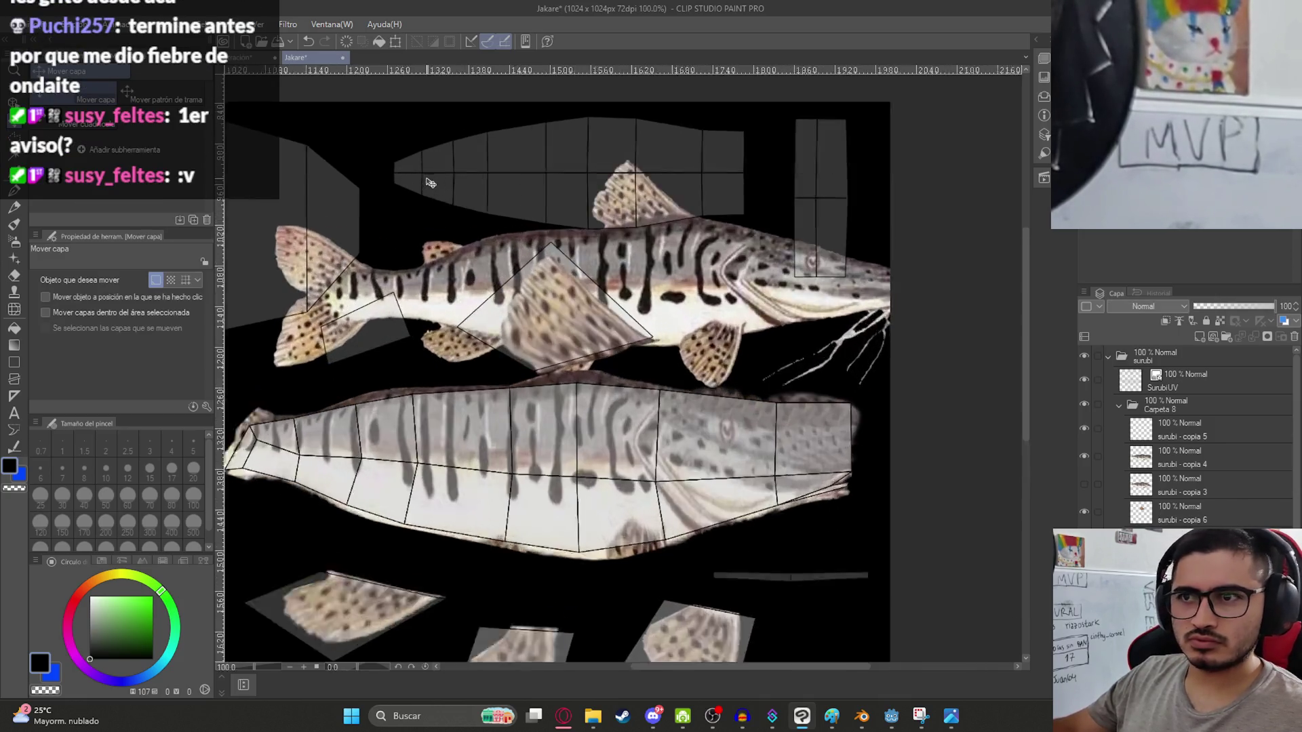
scroll(470, 367, up, 5)
scroll(470, 368, up, 3)
Cut out the small dorsal fin, erasing the rest of the fish photo.
key(m)
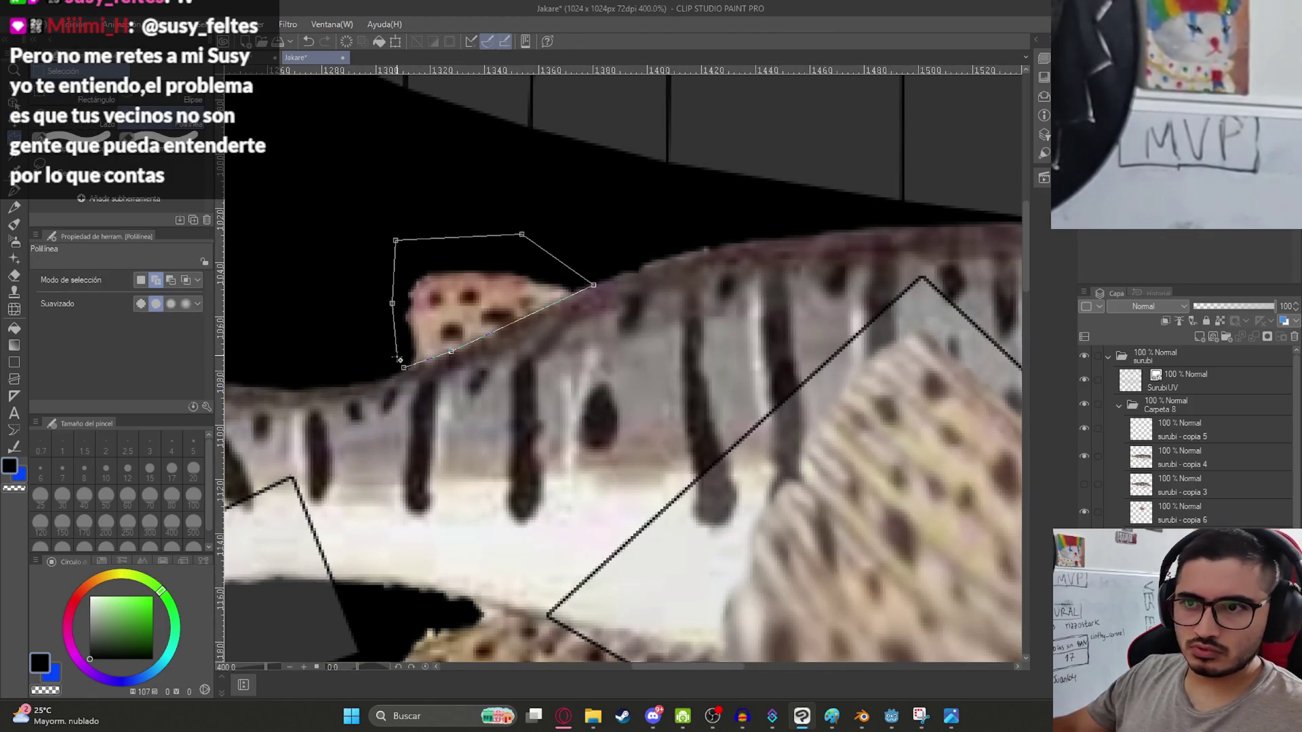
double_click(394, 240)
key(ctrl+shift+i)
key(Delete)
key(ctrl+d)
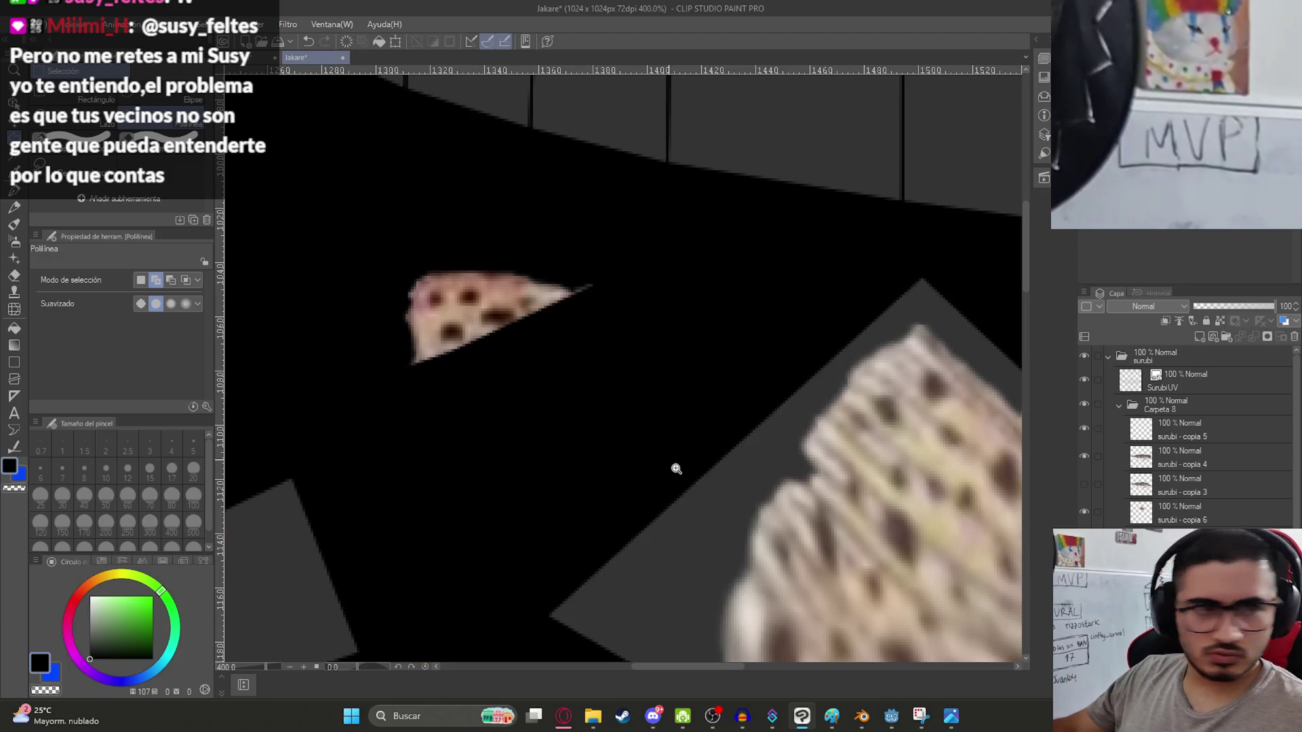
scroll(624, 426, down, 5)
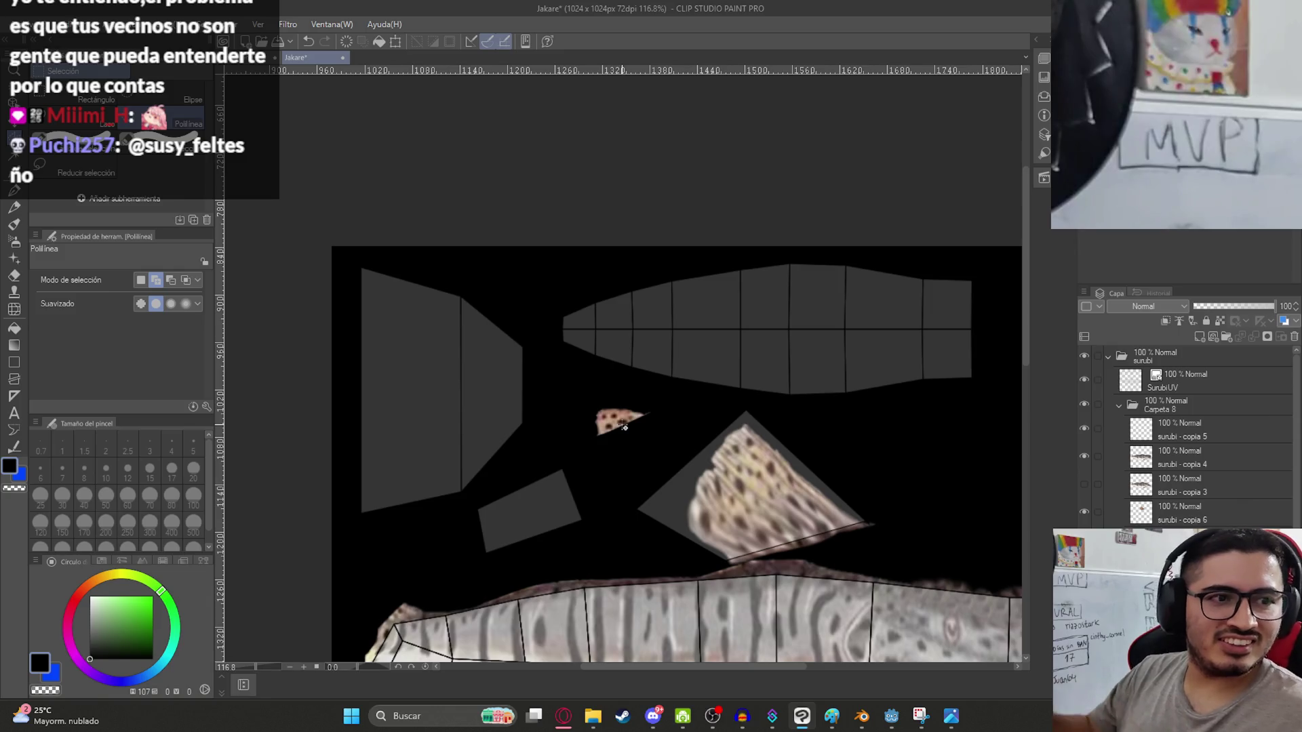
scroll(624, 426, up, 4)
Place the small fin on the little left grey island, scaled to 177% and tilted to fit.
key(ctrl+t)
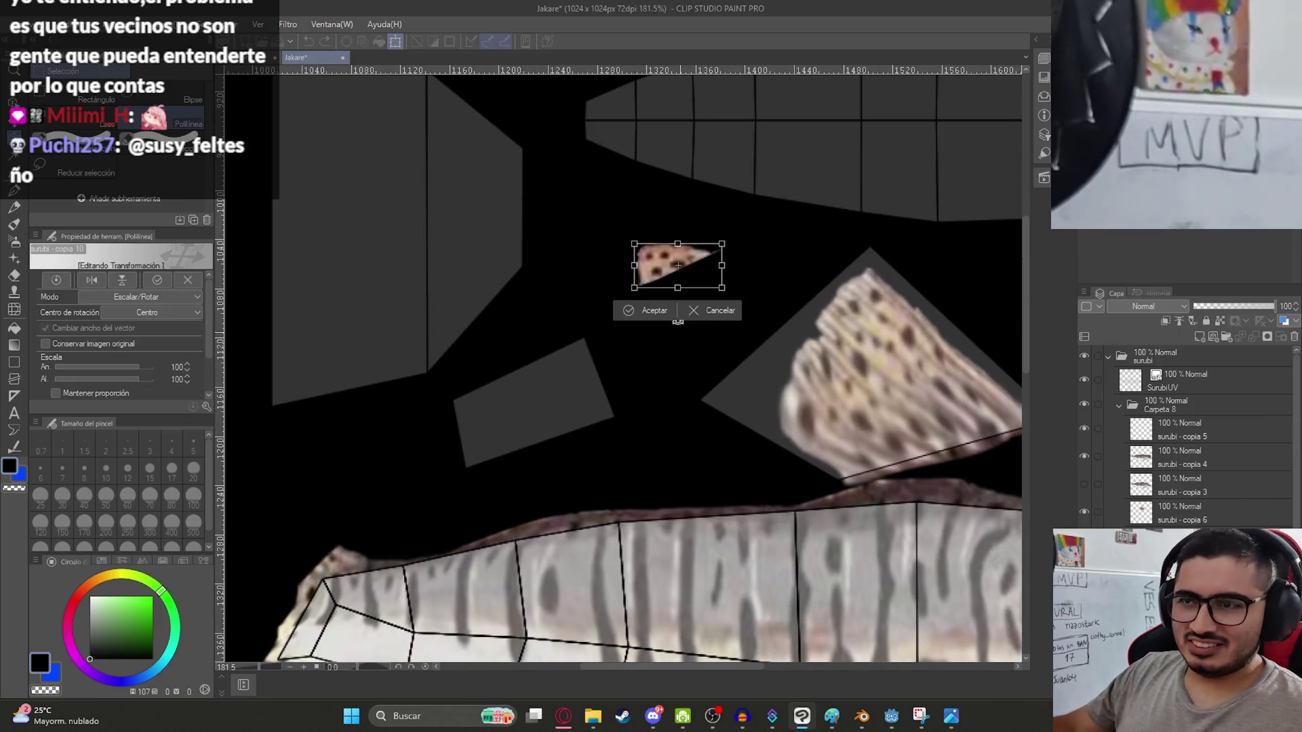
drag(675, 268, 526, 440)
scroll(525, 441, up, 3)
drag(618, 383, 783, 277)
drag(495, 415, 483, 438)
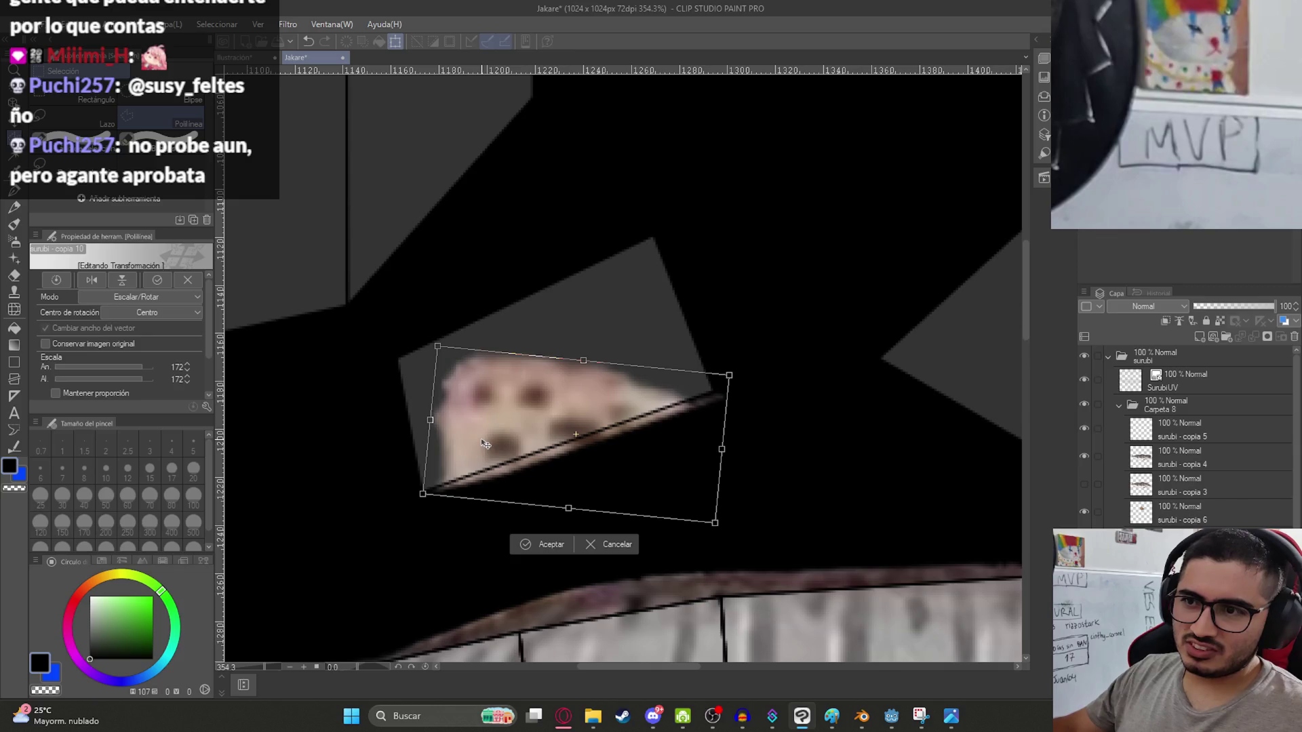
drag(749, 417, 767, 404)
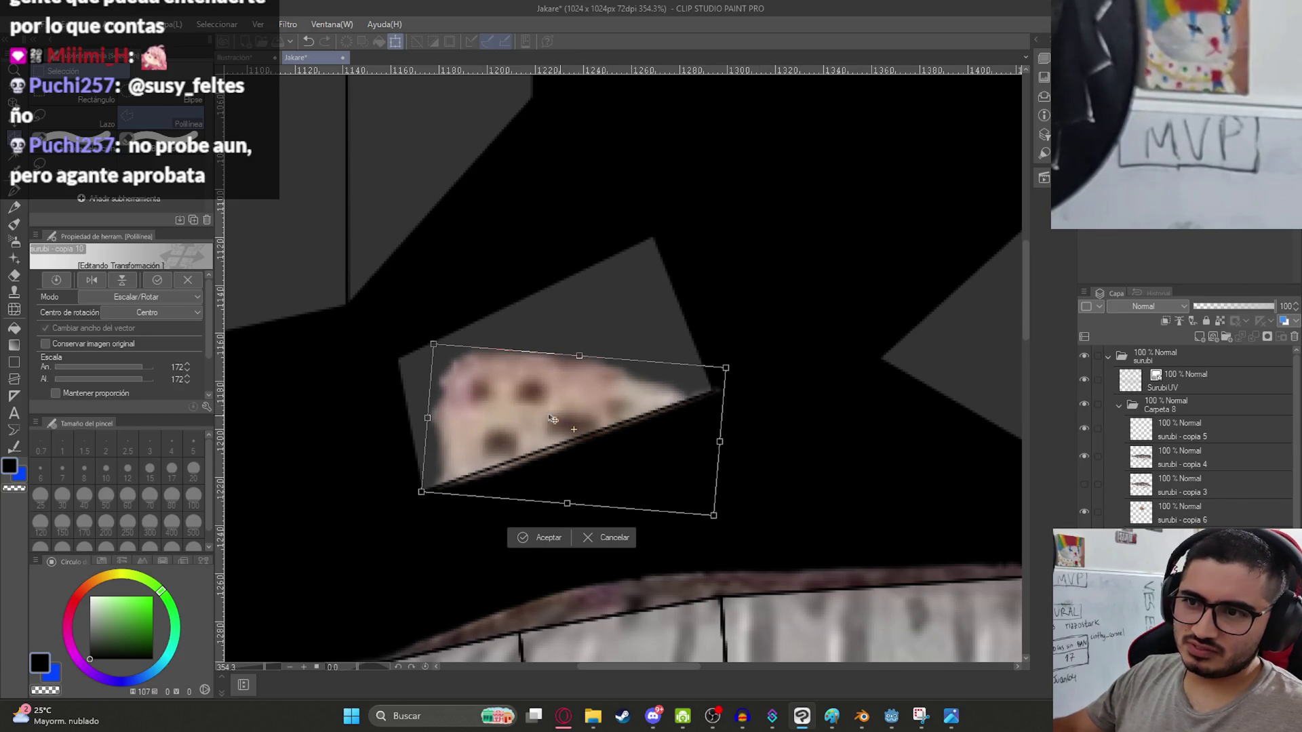
drag(432, 343, 422, 341)
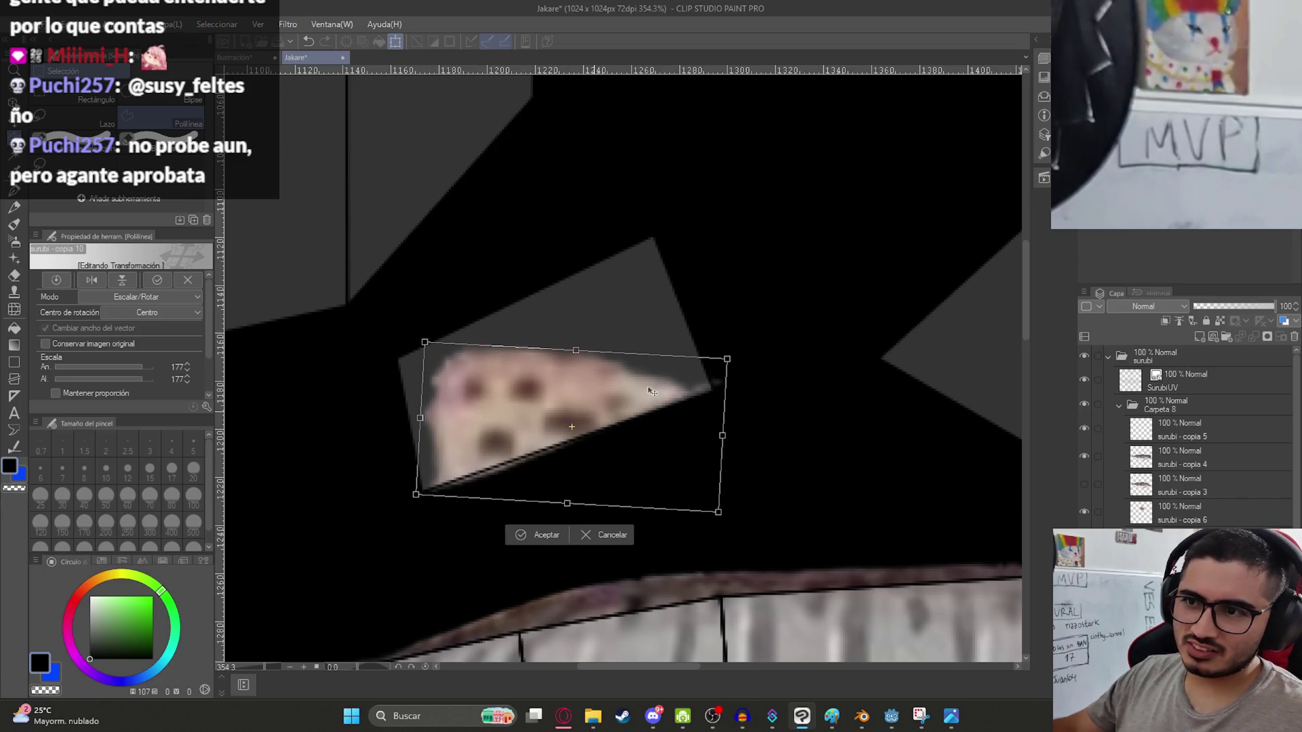
drag(828, 282, 831, 293)
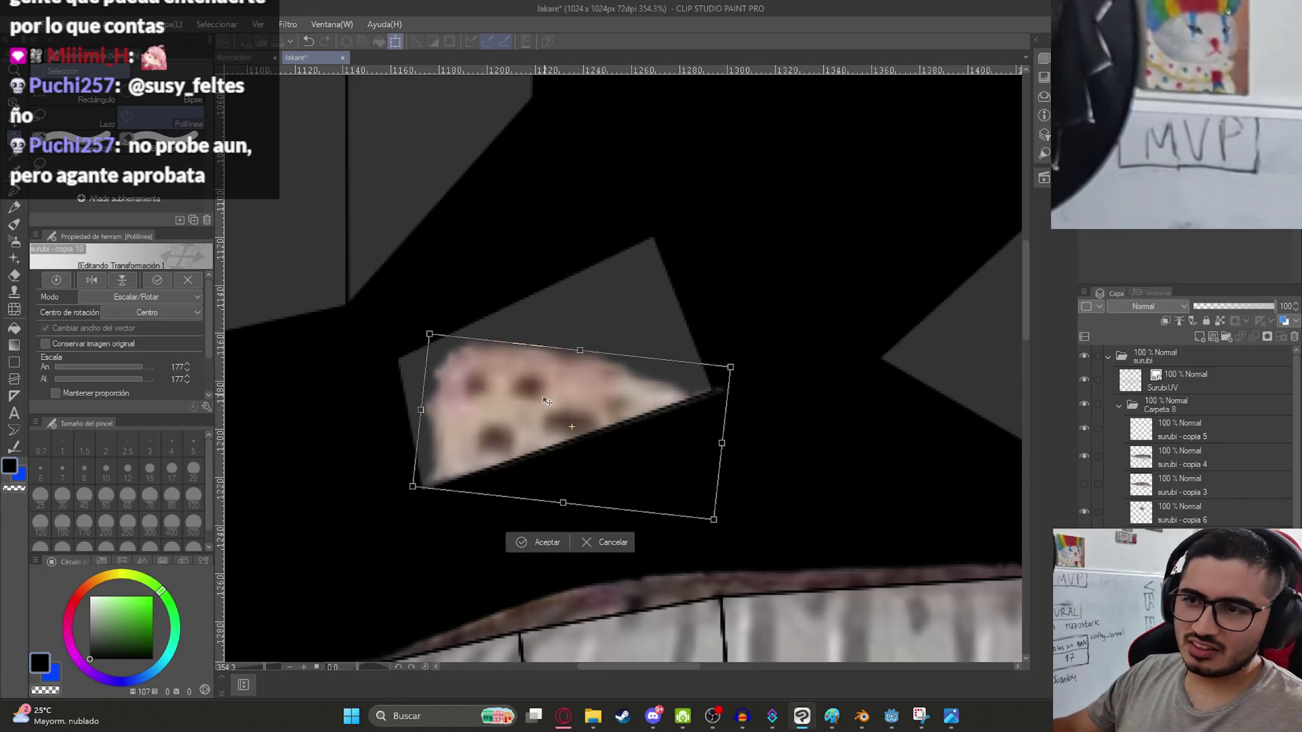
key(Return)
scroll(547, 408, down, 10)
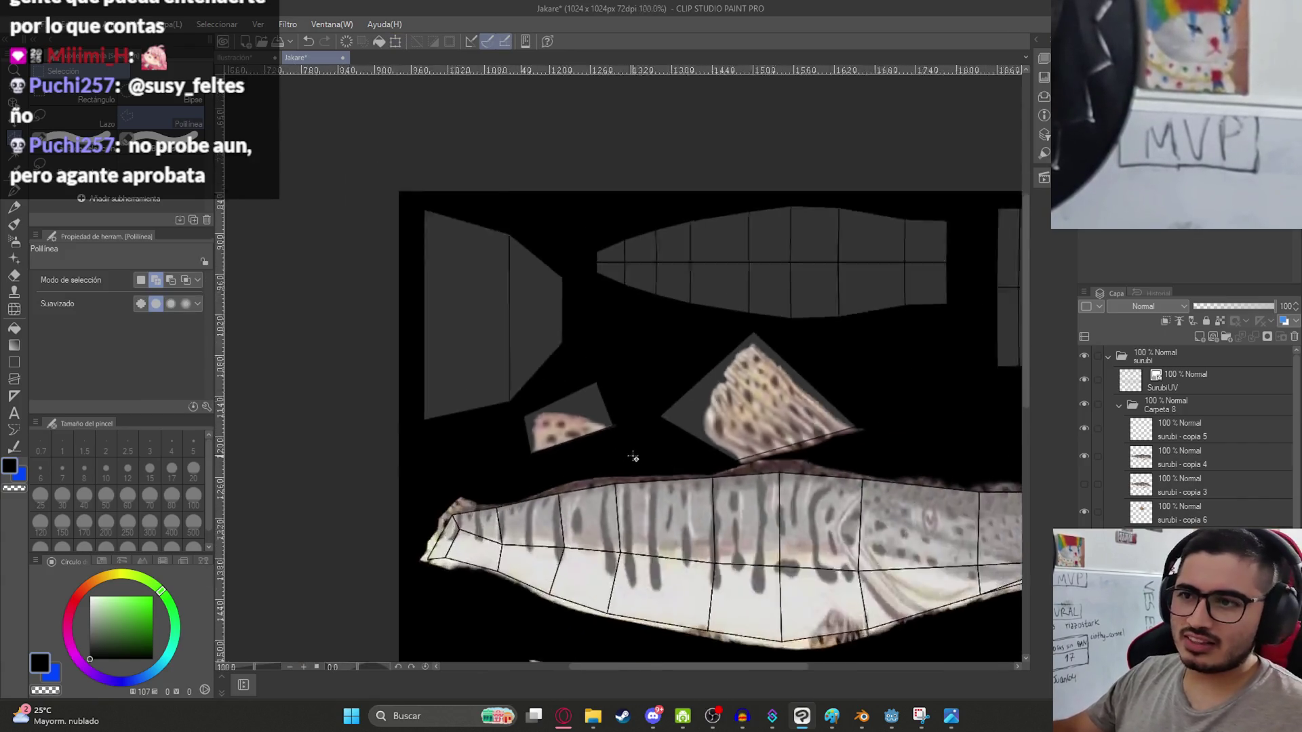
Stretch the small fin piece to about 107% height so its lower edge follows the island.
scroll(521, 363, up, 3)
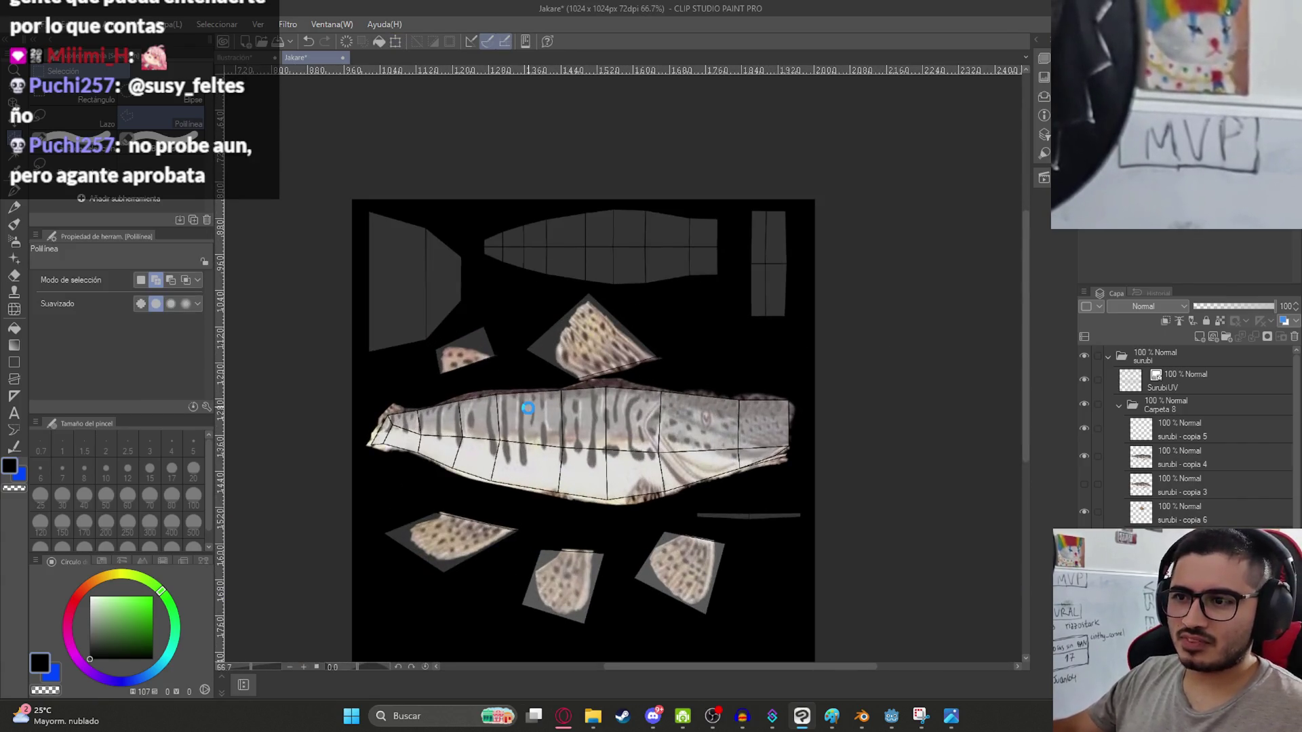
scroll(660, 435, up, 5)
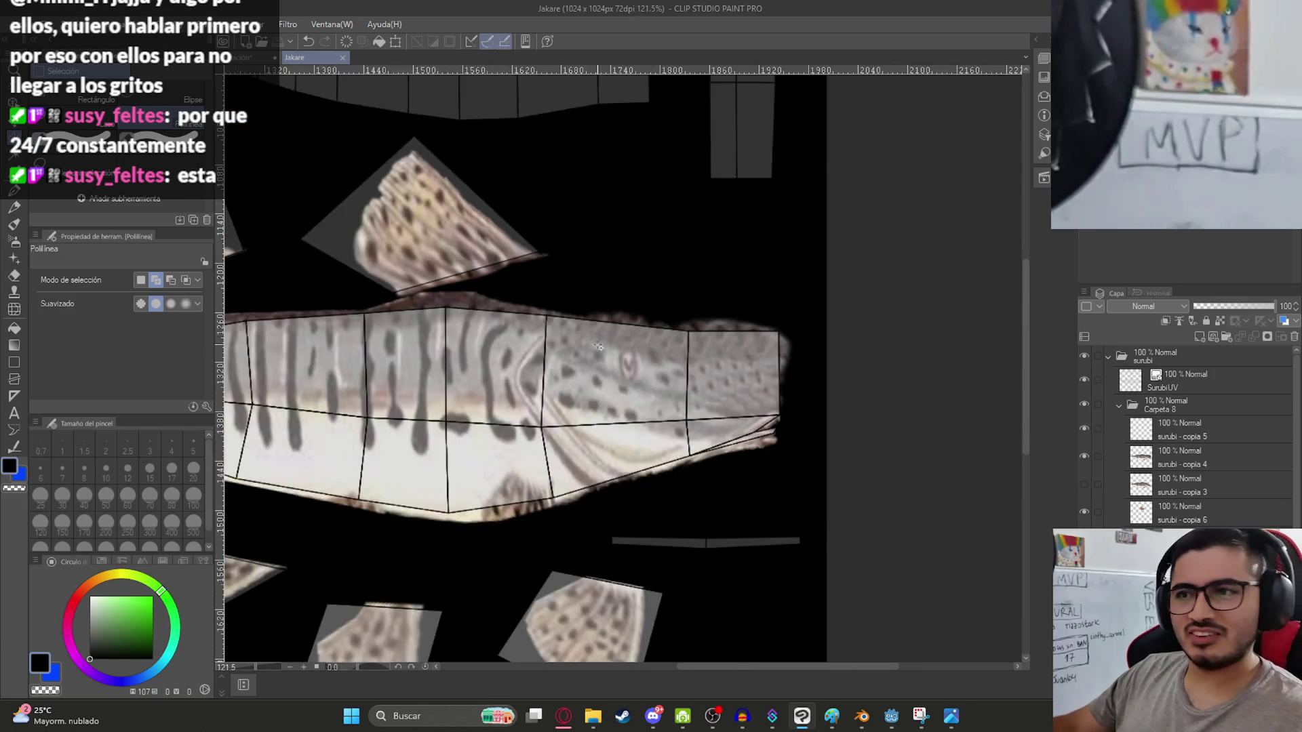
scroll(446, 280, down, 5)
scroll(446, 280, up, 3)
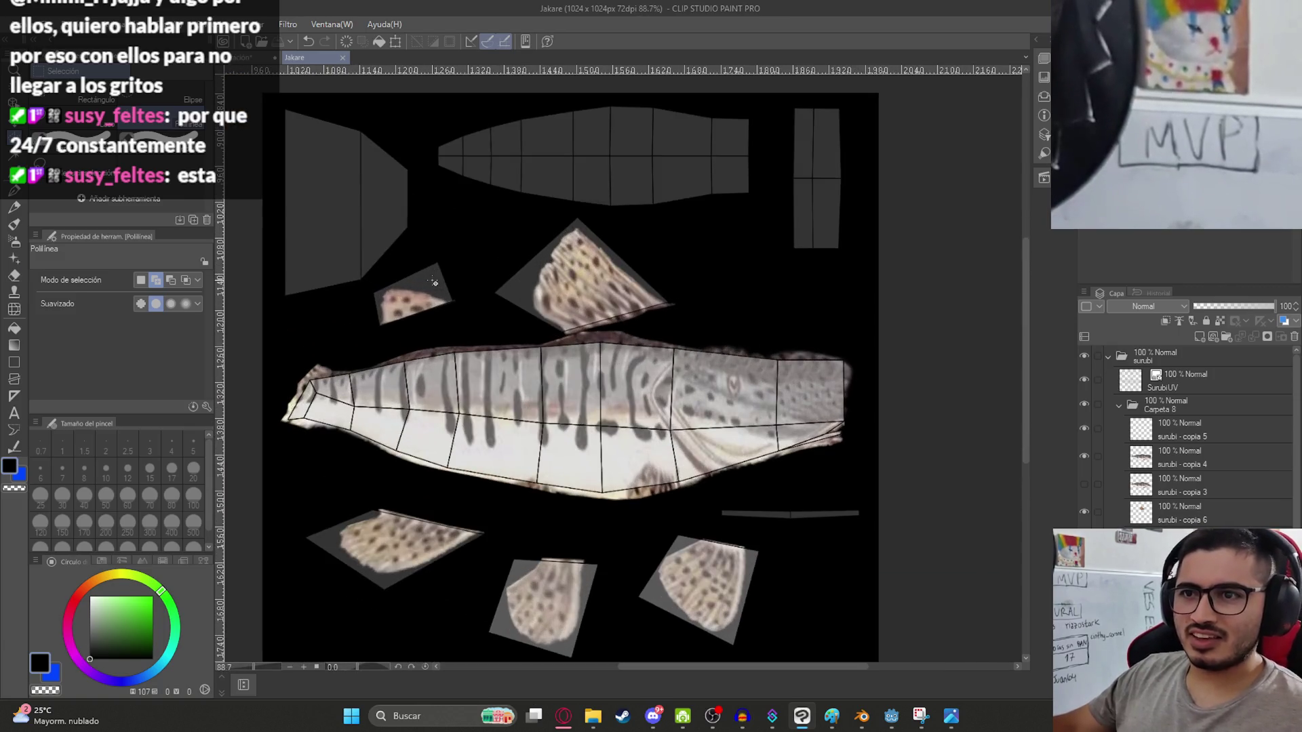
scroll(434, 285, up, 3)
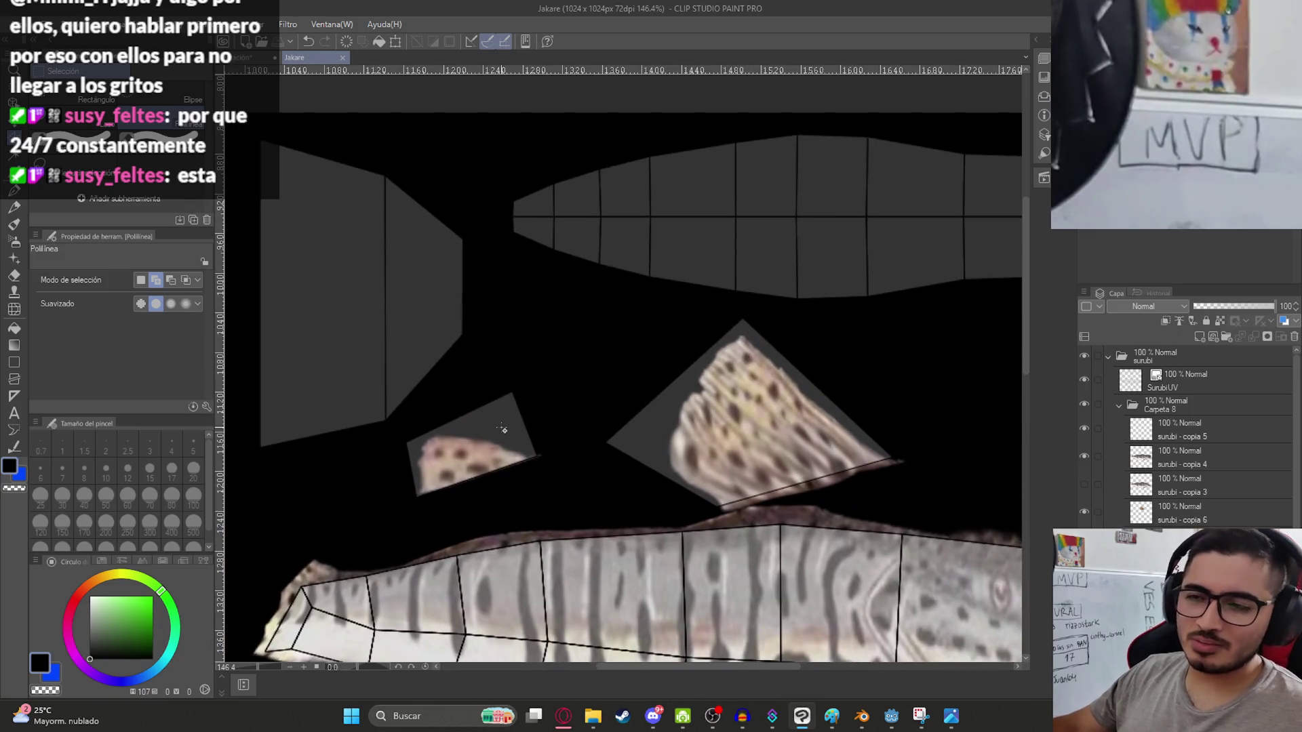
scroll(392, 495, up, 3)
key(ctrl+t)
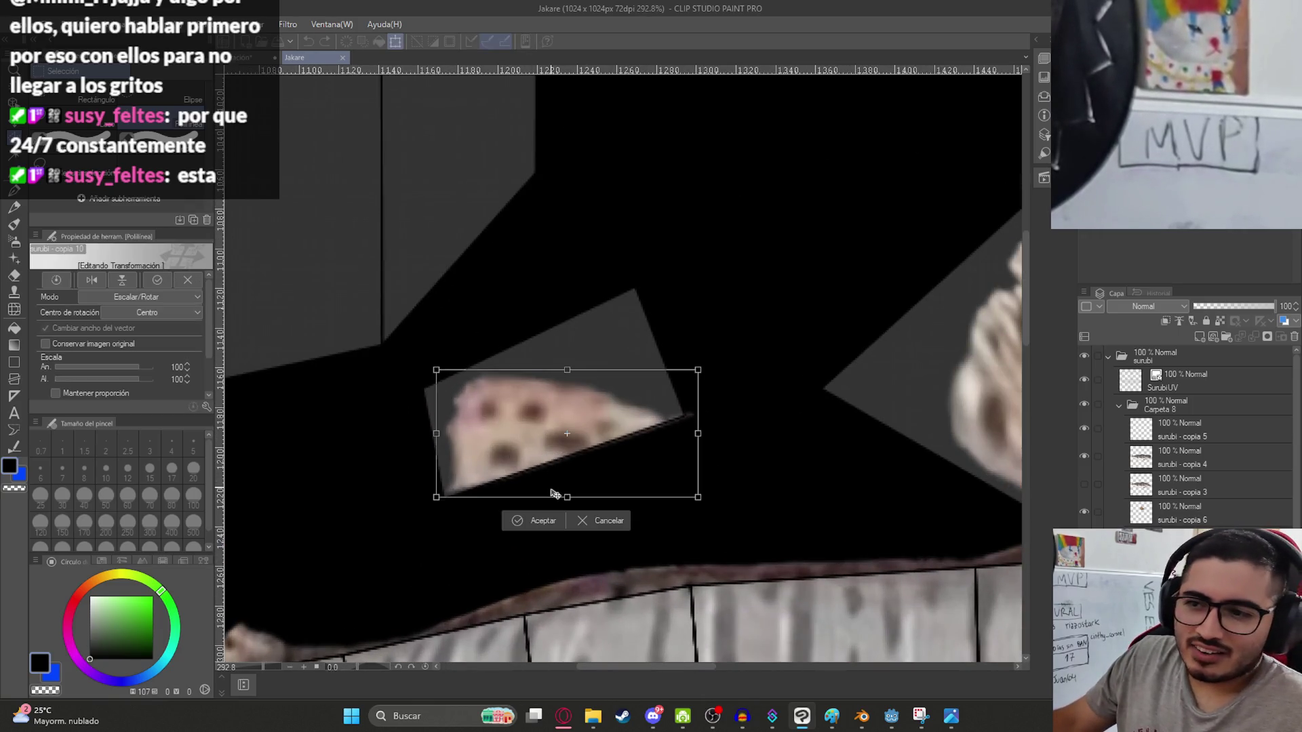
drag(554, 495, 558, 506)
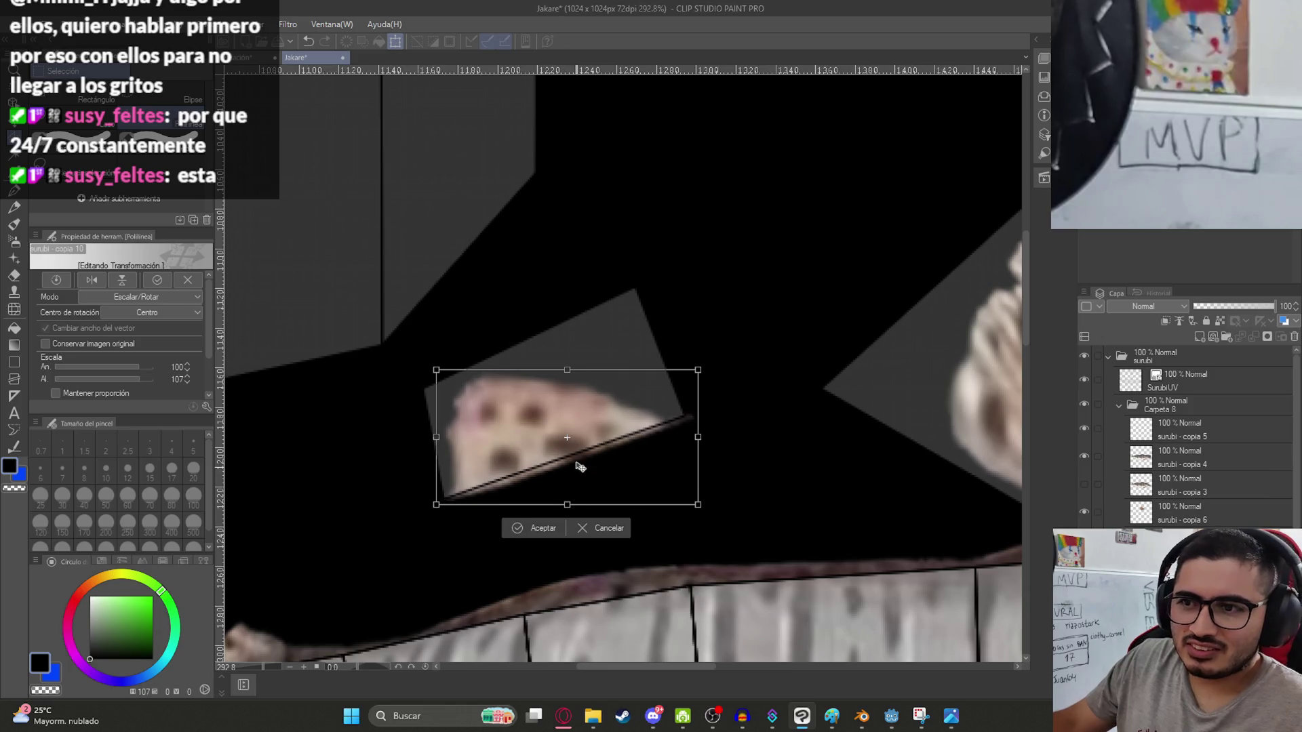
key(Return)
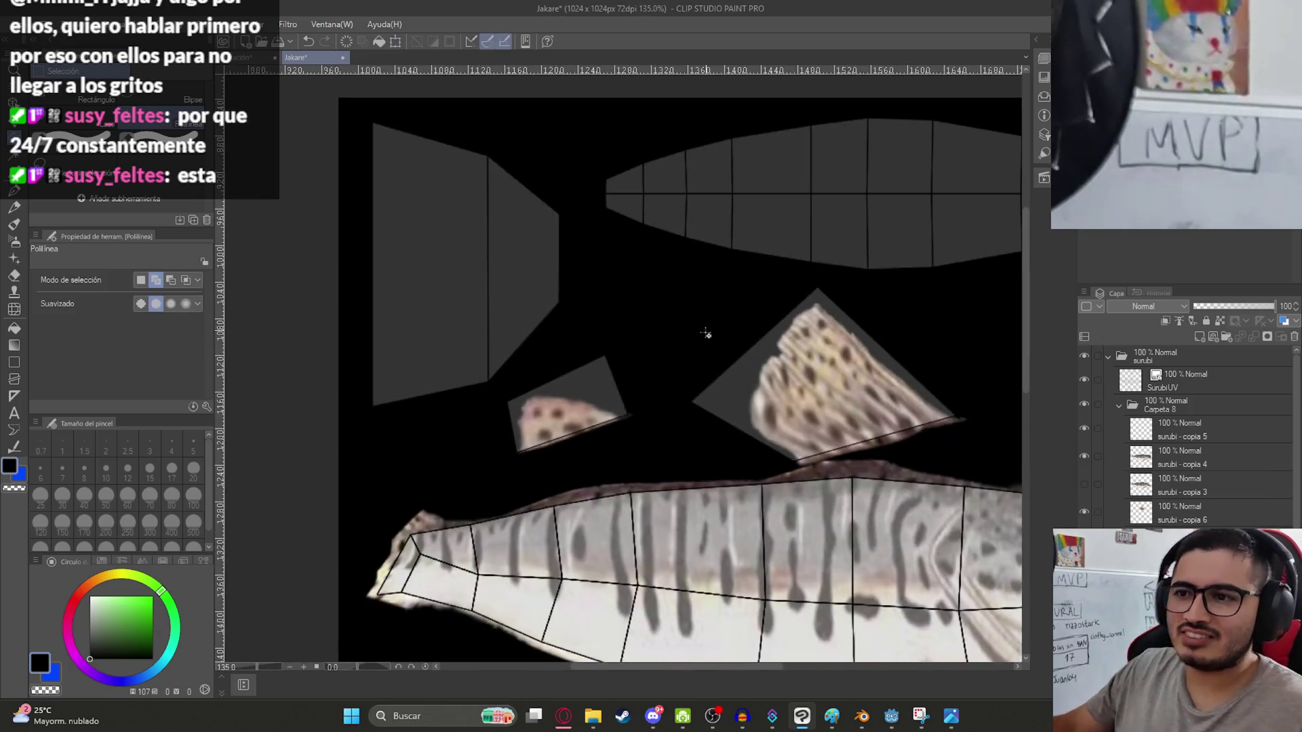
Save the texture document.
scroll(526, 482, down, 5)
key(ctrl+s)
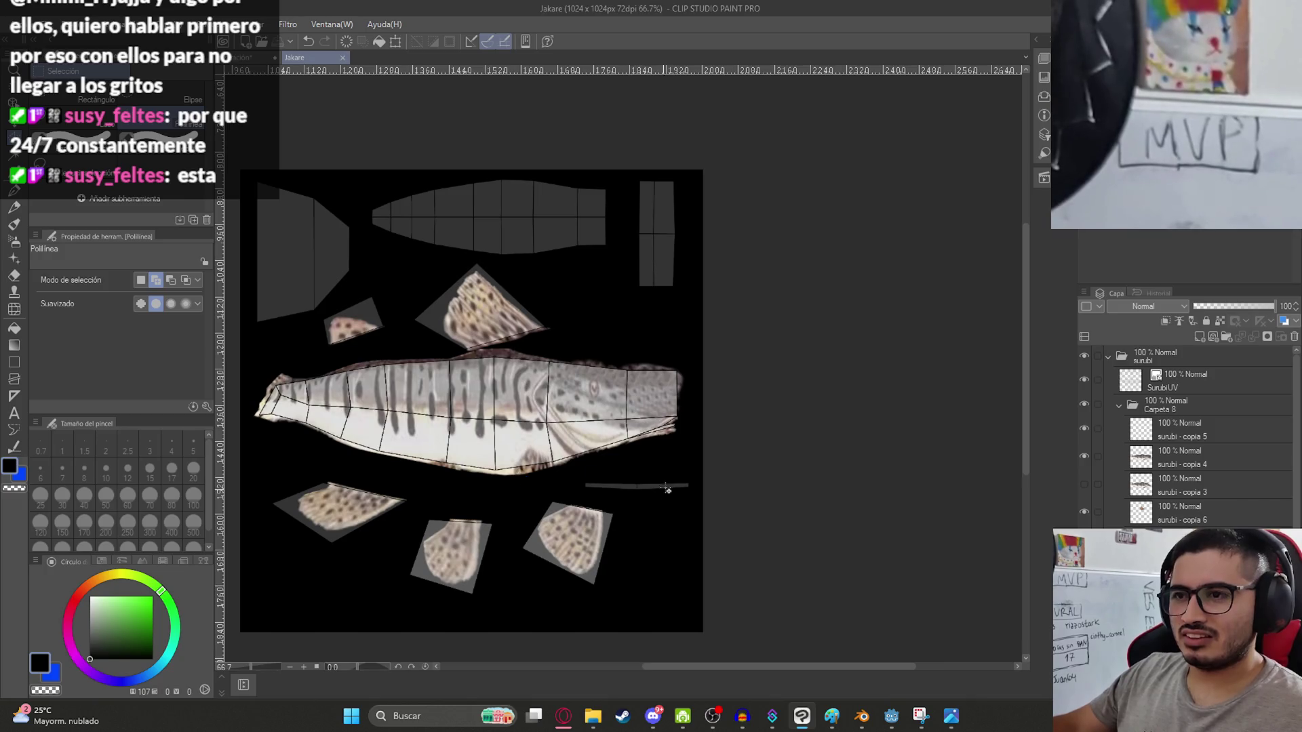
scroll(609, 459, up, 2)
scroll(297, 373, up, 2)
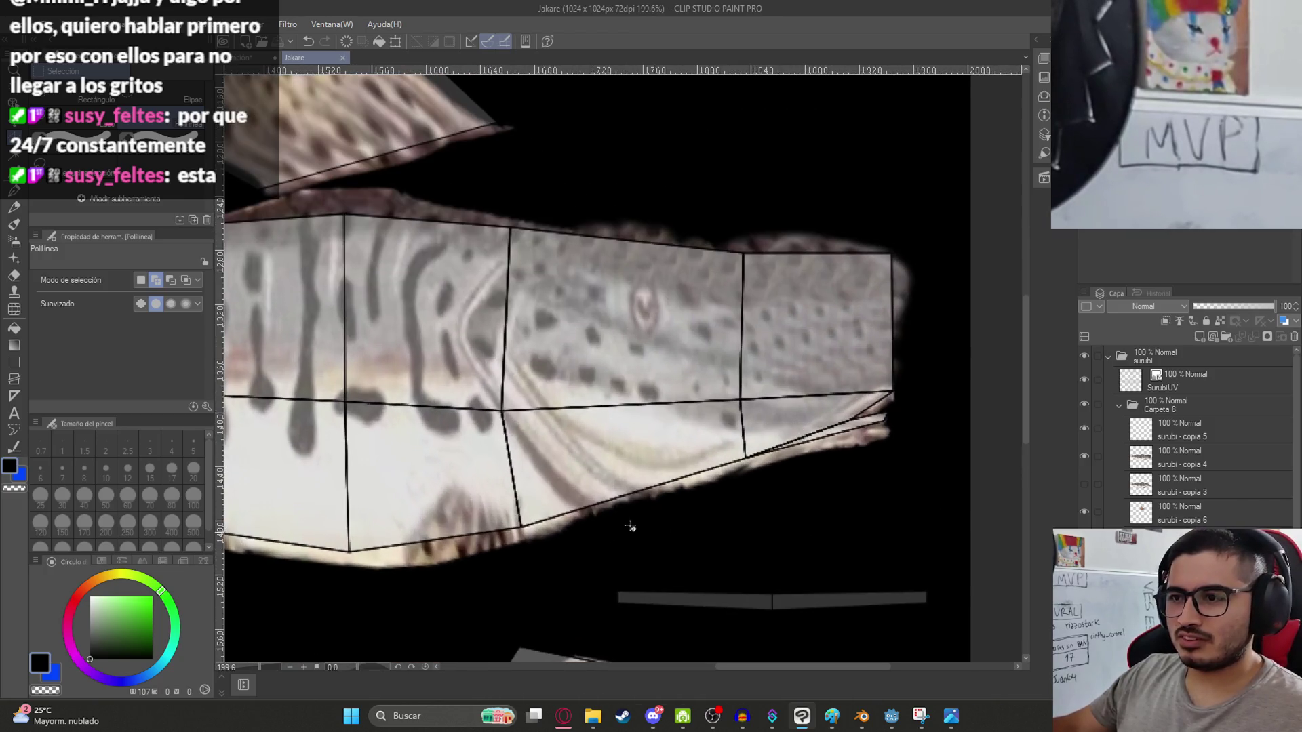
Toggle the surubi - copia 4 layer to check UVs, then copy the lower fin onto a new layer.
click(1182, 453)
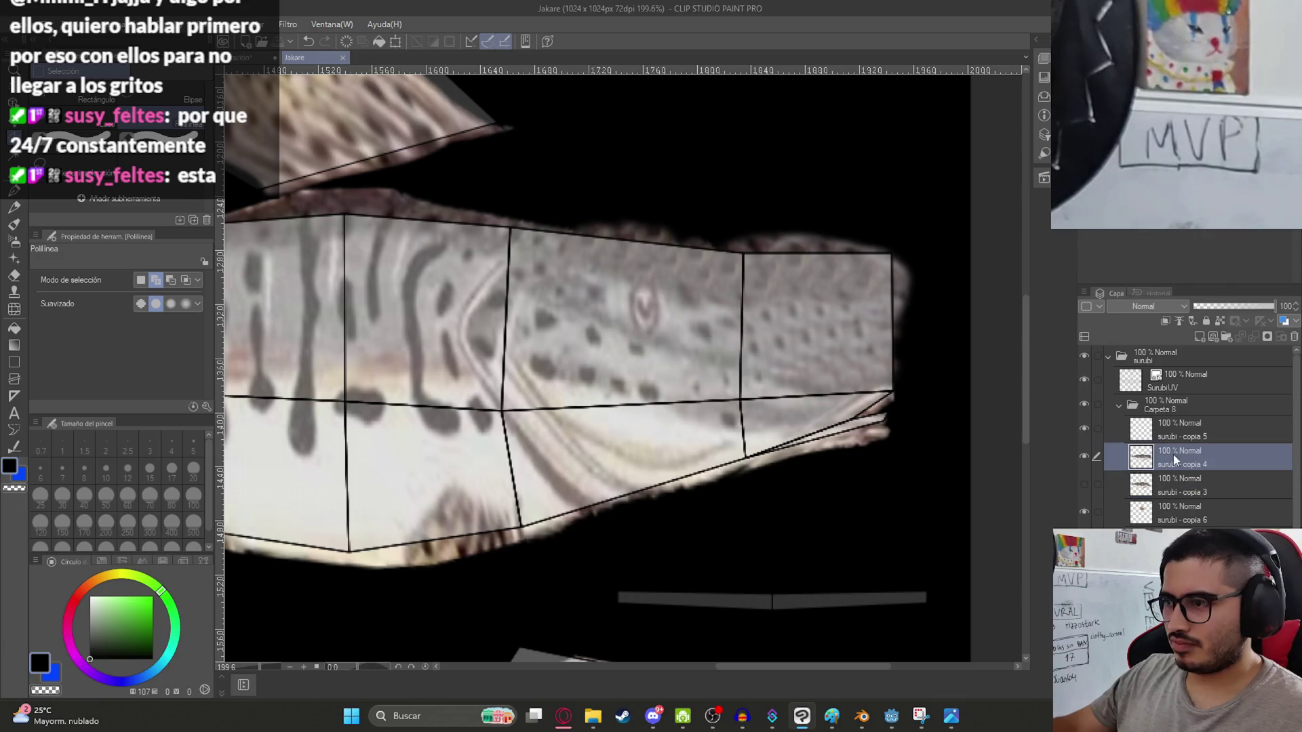
click(1082, 457)
click(1082, 457)
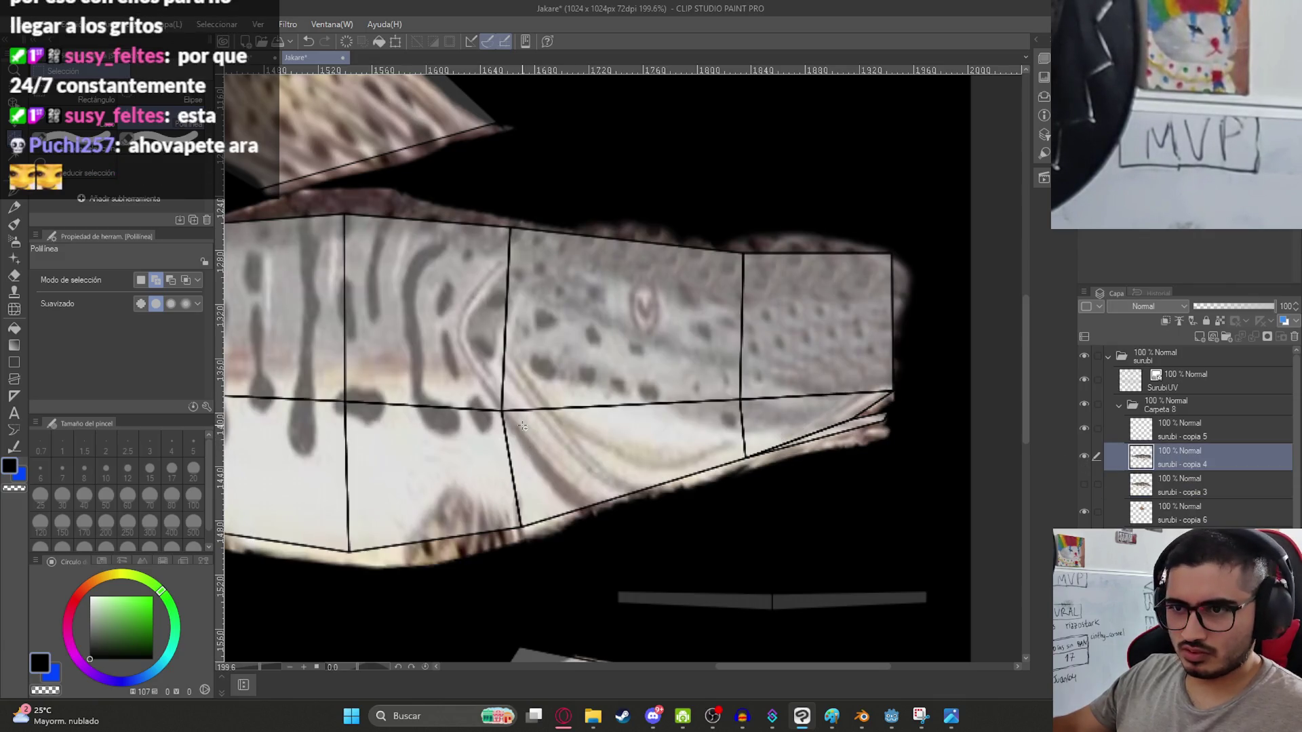
click(576, 487)
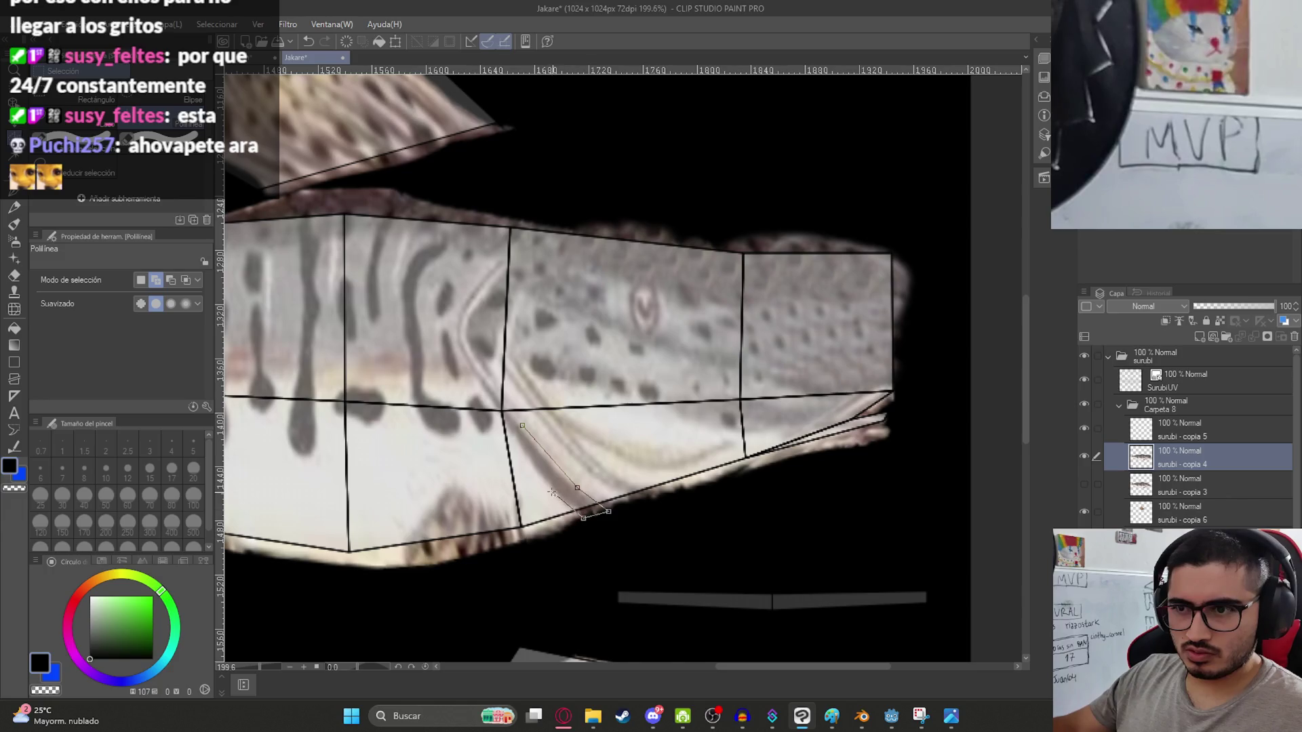
double_click(608, 512)
key(ctrl+c)
key(ctrl+v)
Rotate the pasted fin horizontal and enlarge it to 280% over the thin grey bar.
key(ctrl+t)
drag(587, 502, 765, 568)
middle_drag(766, 569, 699, 467)
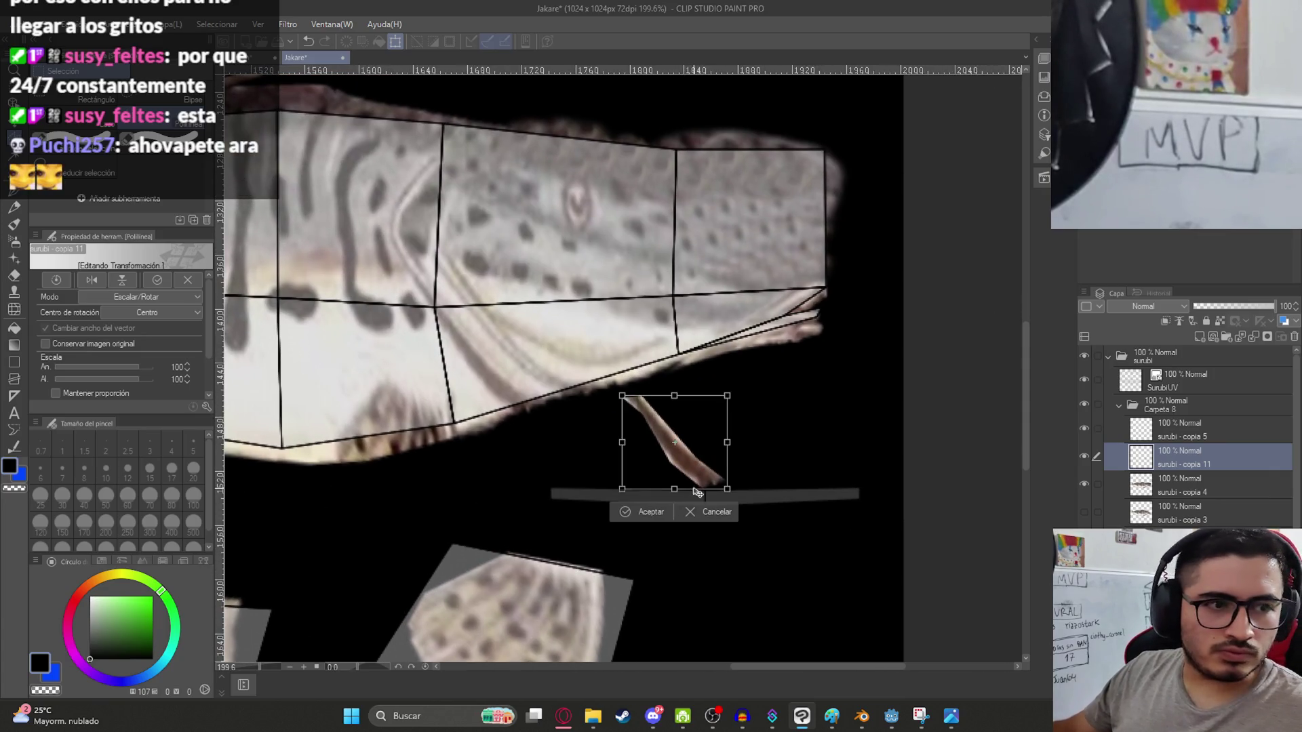
mouse_move(851, 474)
mouse_down()
mouse_move(846, 366)
mouse_move(771, 300)
mouse_up()
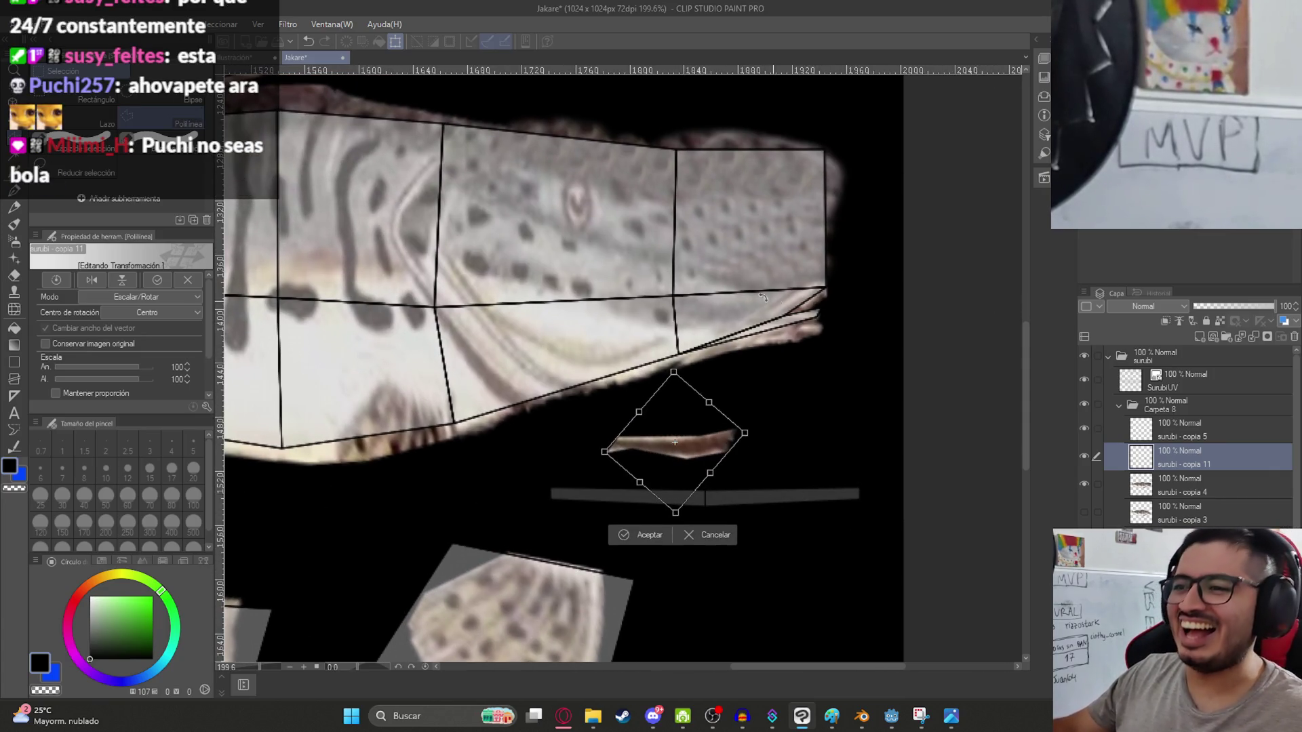
key(Return)
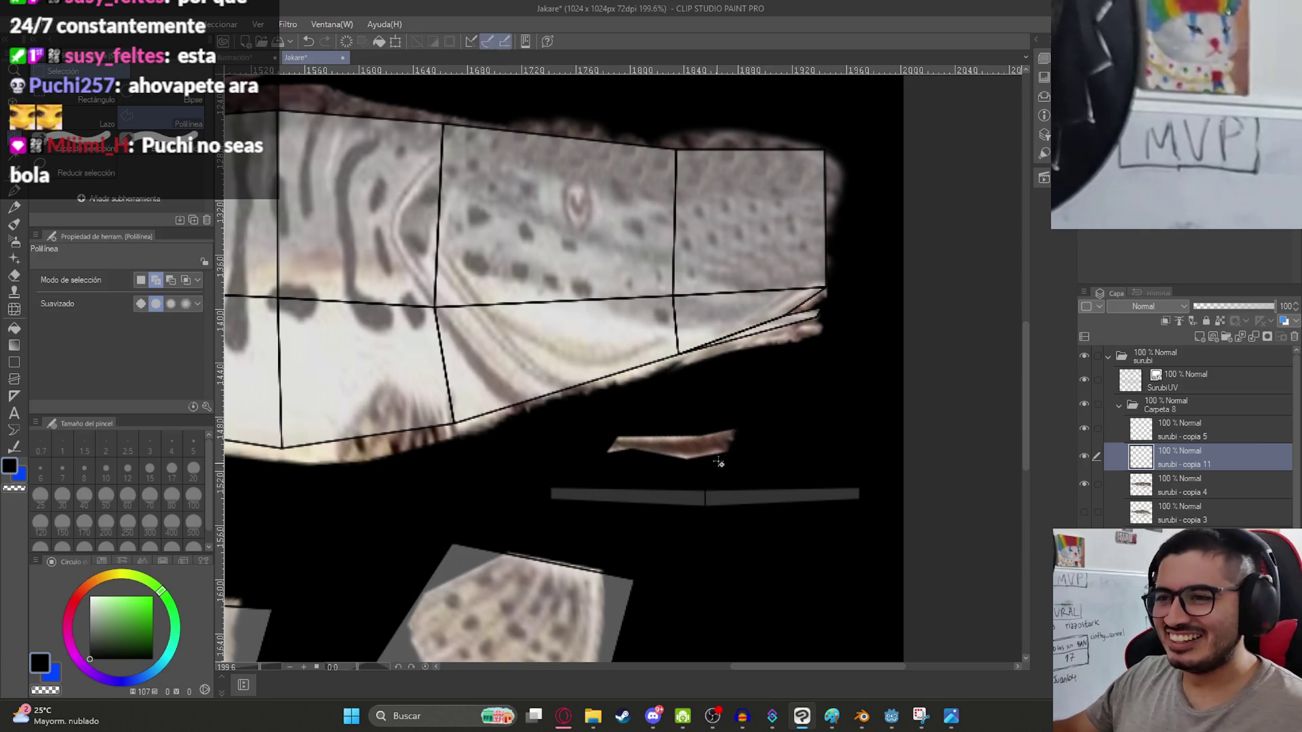
key(ctrl+t)
drag(677, 425, 675, 369)
drag(709, 440, 705, 515)
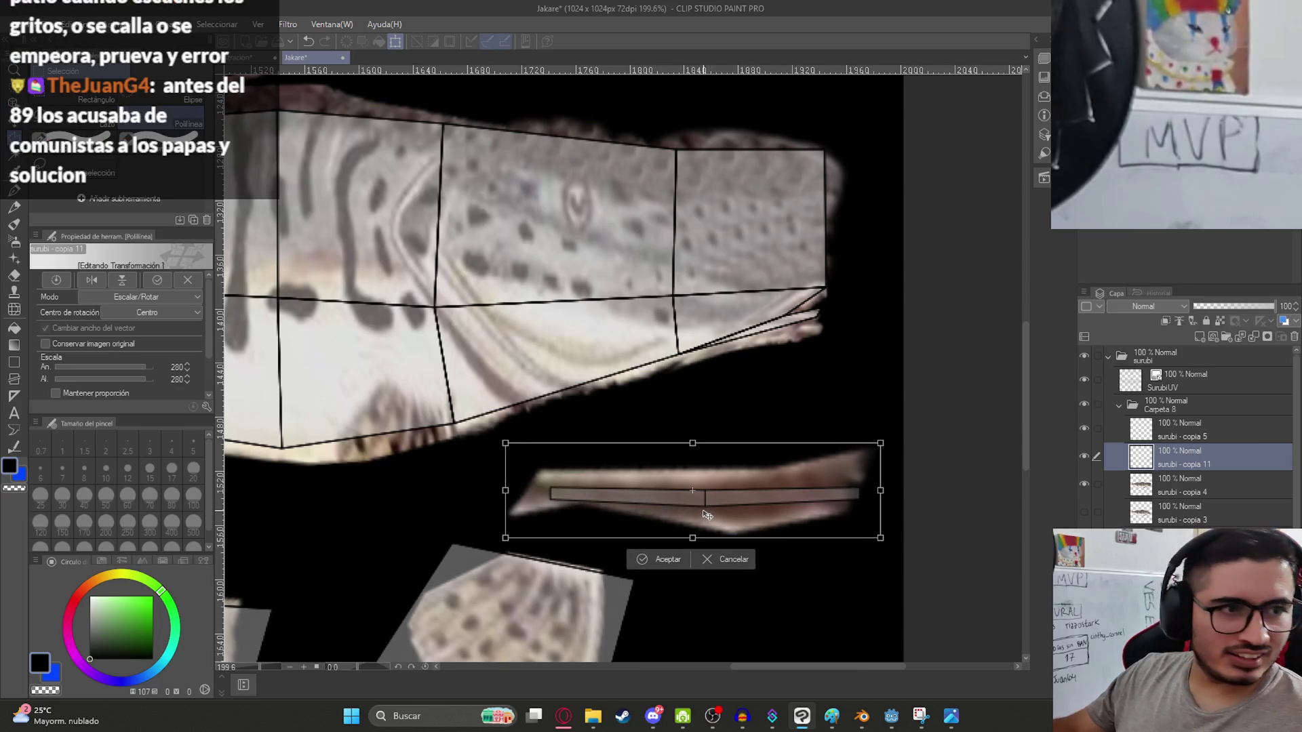
key(Return)
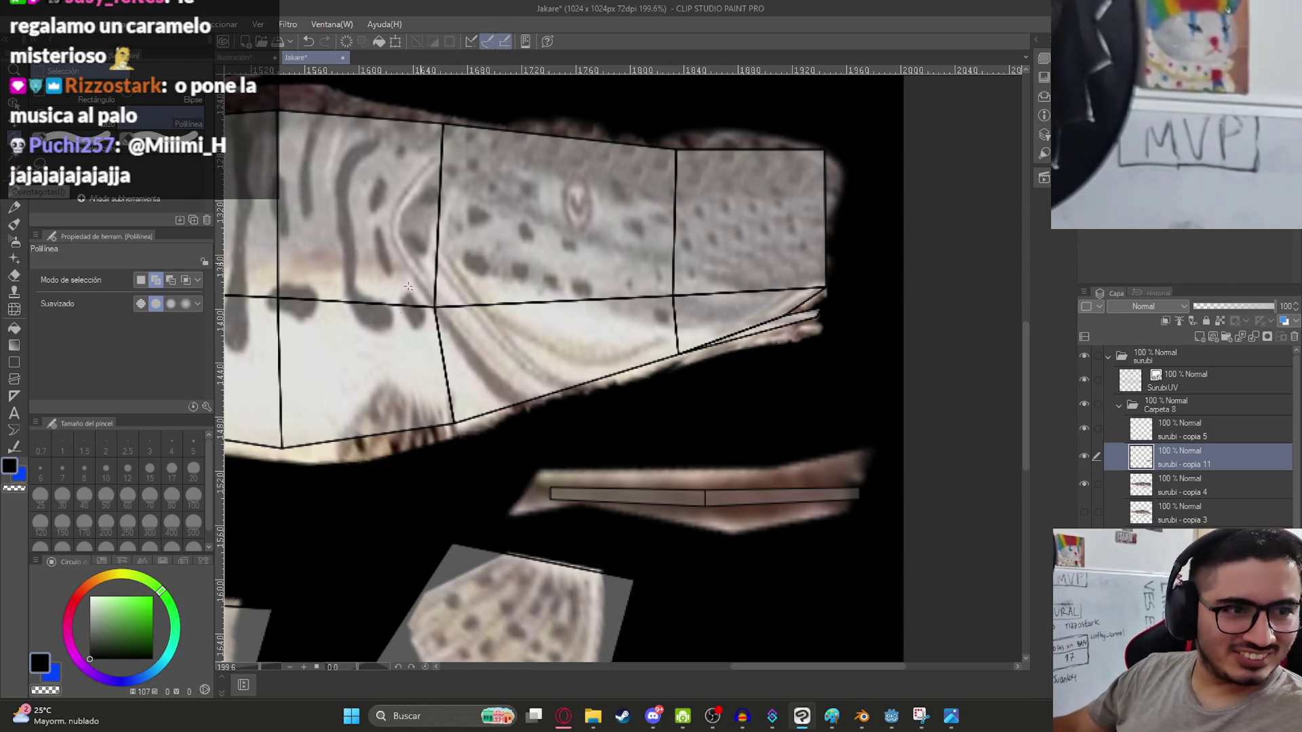
Refine the fin strip to 114% height, tilted and slightly wider, then save the texture.
scroll(781, 495, up, 1)
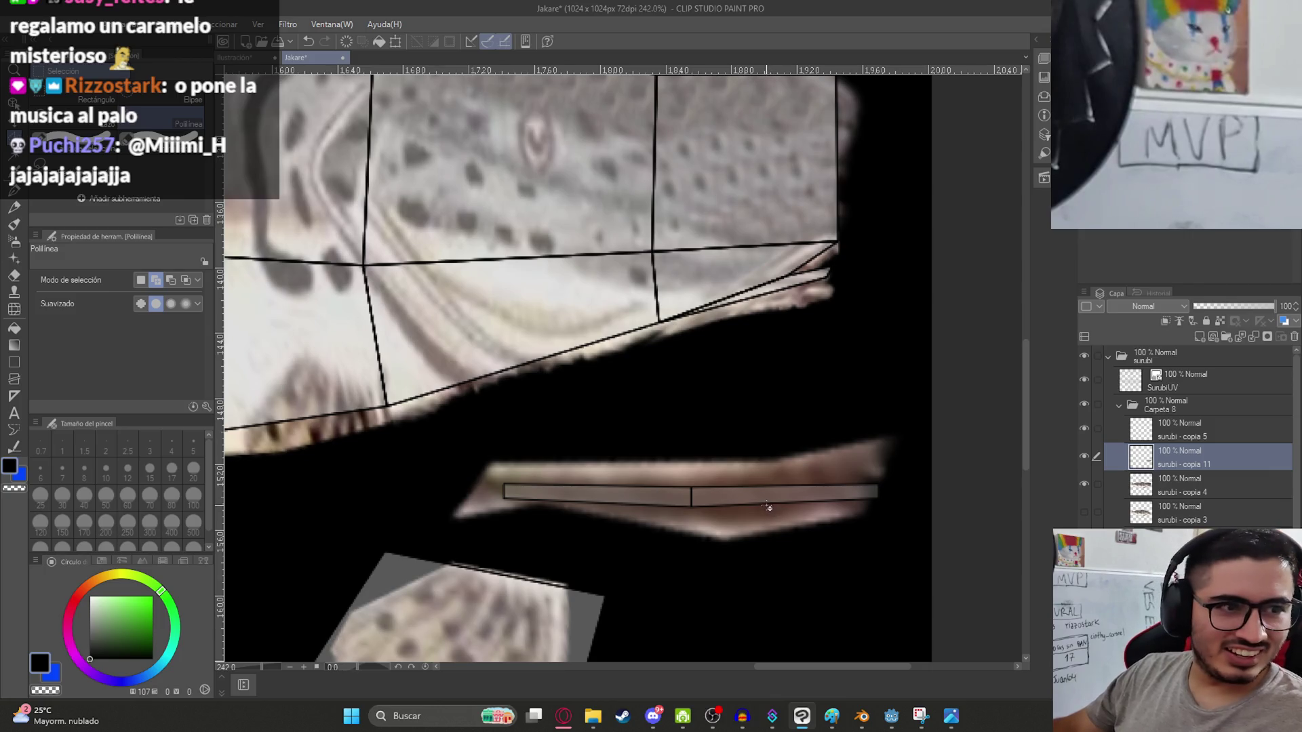
key(ctrl+t)
mouse_move(680, 547)
mouse_down()
mouse_move(680, 567)
mouse_move(681, 552)
mouse_up()
mouse_move(867, 303)
mouse_down()
mouse_move(828, 424)
mouse_move(825, 411)
mouse_up()
drag(735, 463, 733, 472)
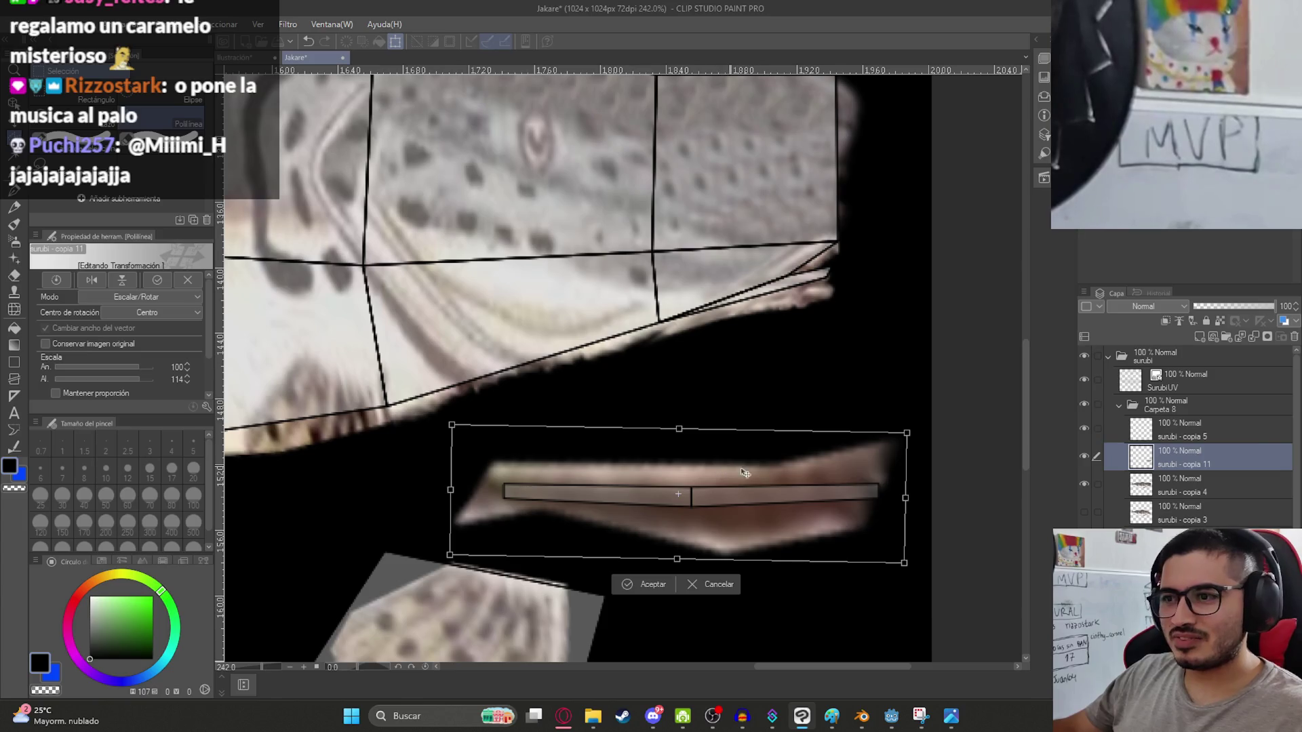
mouse_move(905, 498)
mouse_down()
mouse_move(950, 500)
mouse_move(936, 495)
mouse_up()
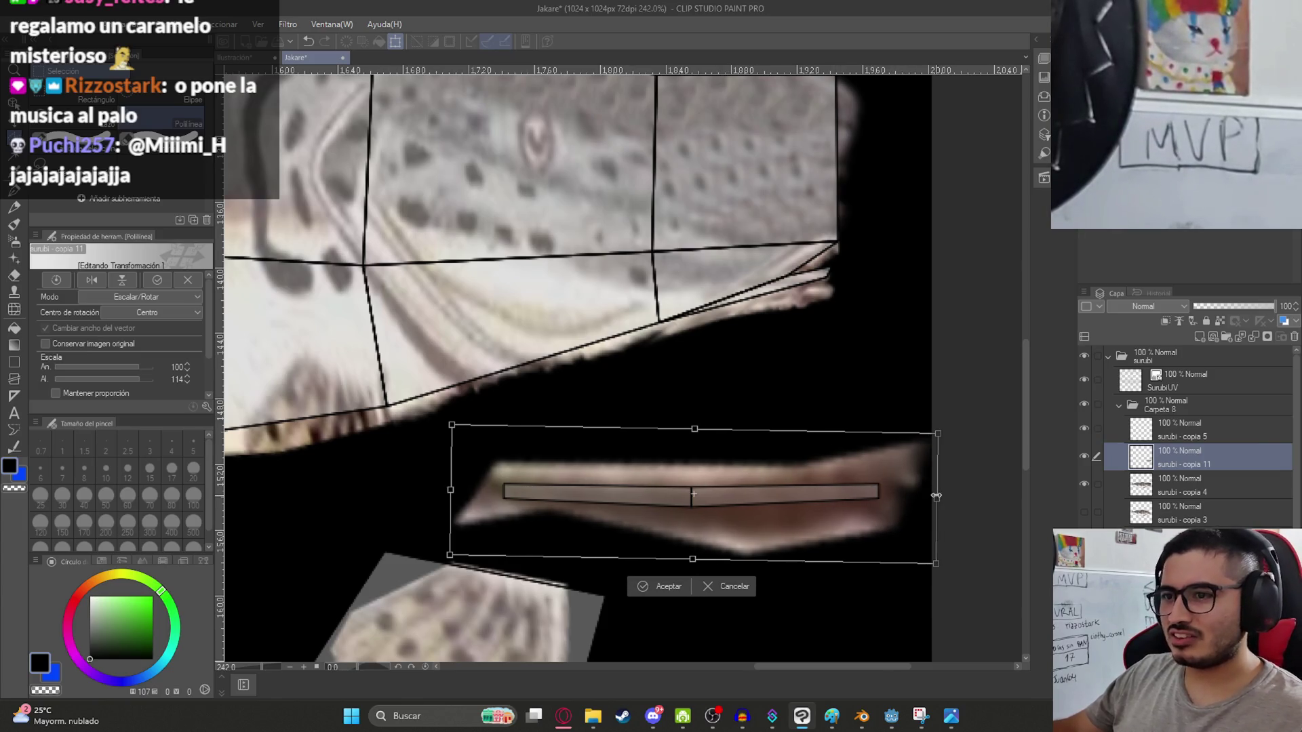
key(Return)
key(ctrl+s)
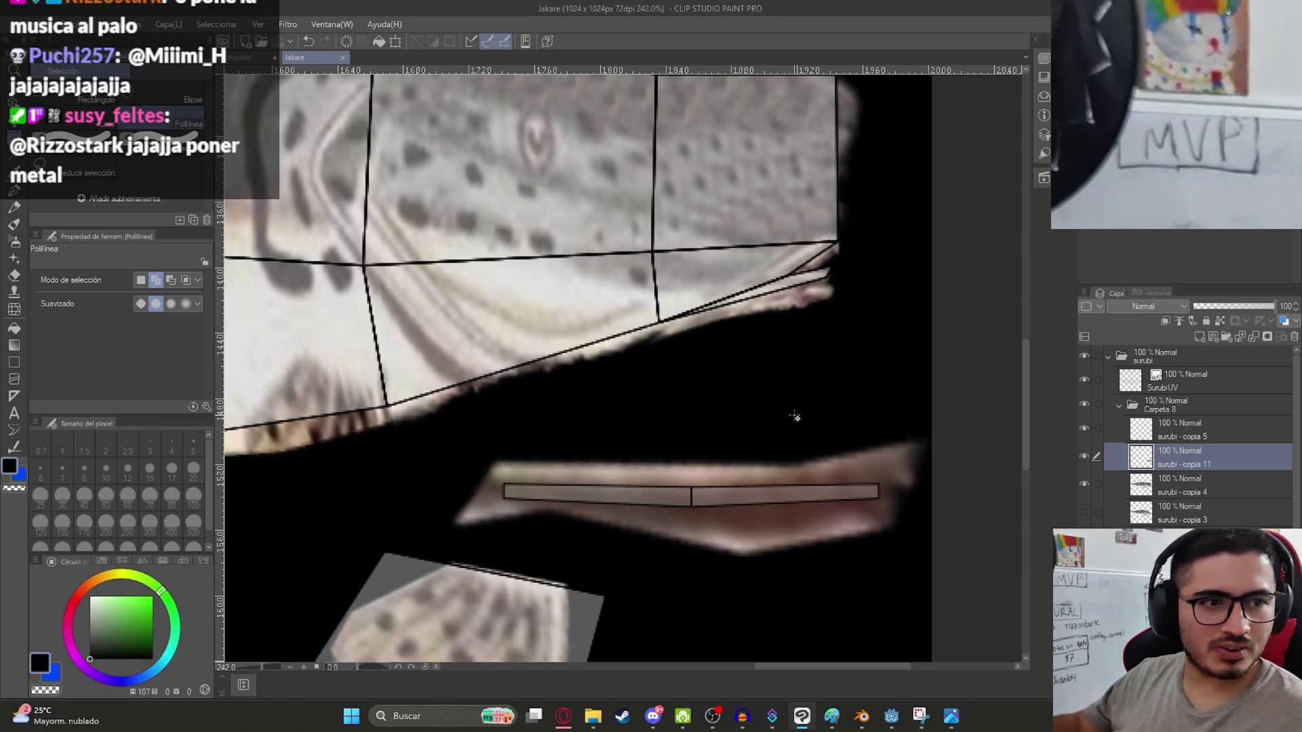
scroll(543, 320, down, 6)
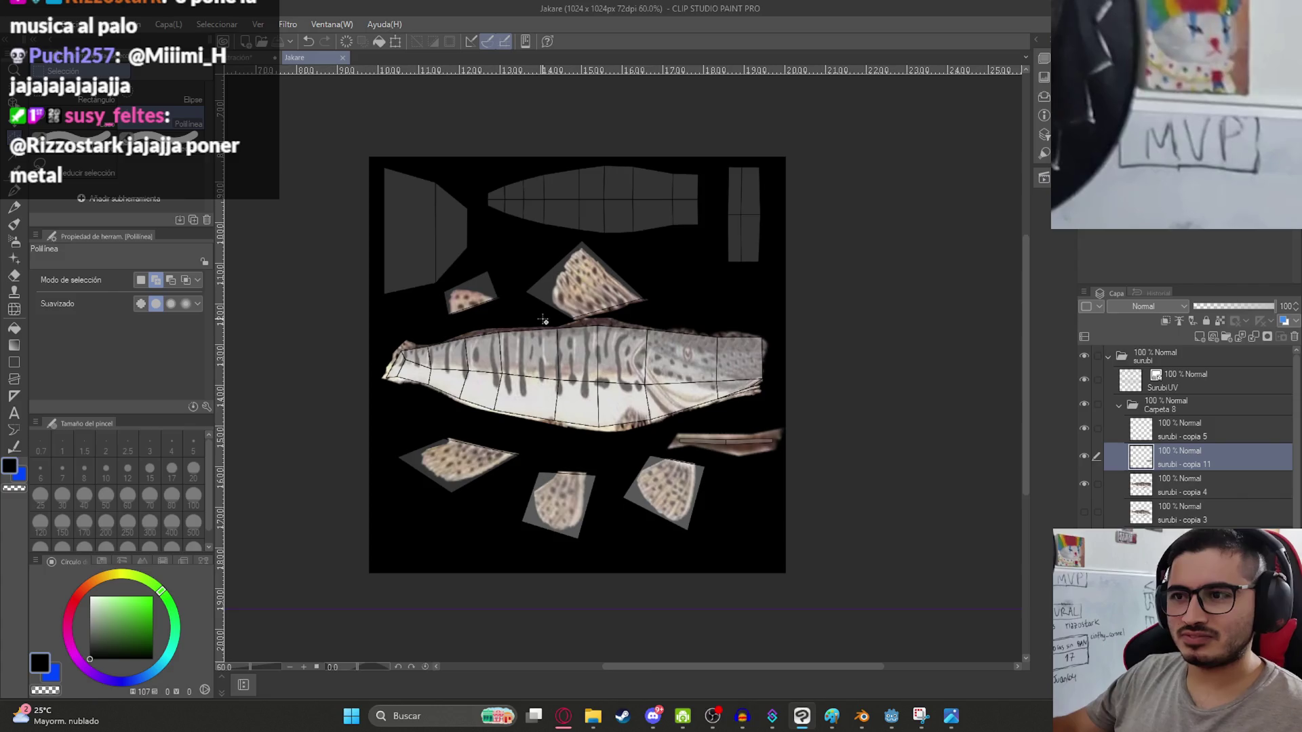
Show the original fish photo layer and move it up into alignment with the UV pieces.
scroll(543, 320, up, 3)
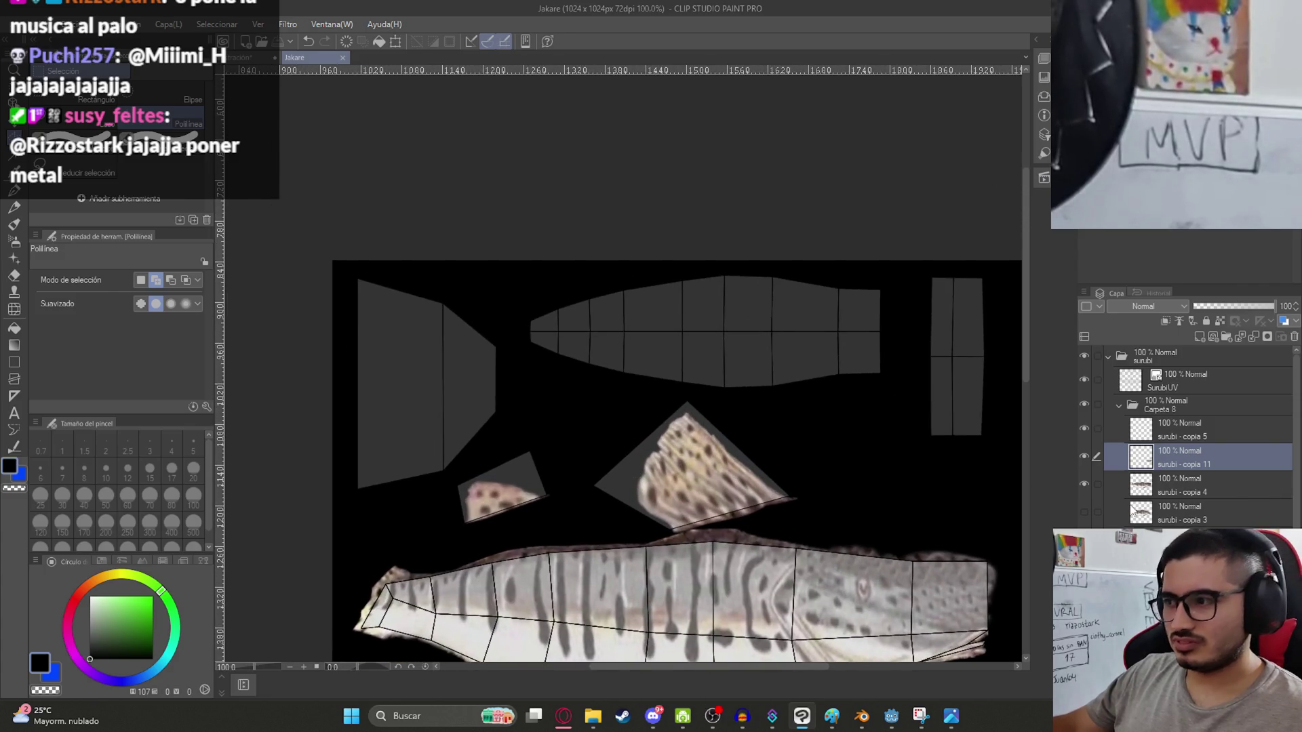
click(1084, 512)
click(1083, 512)
scroll(1089, 509, down, 2)
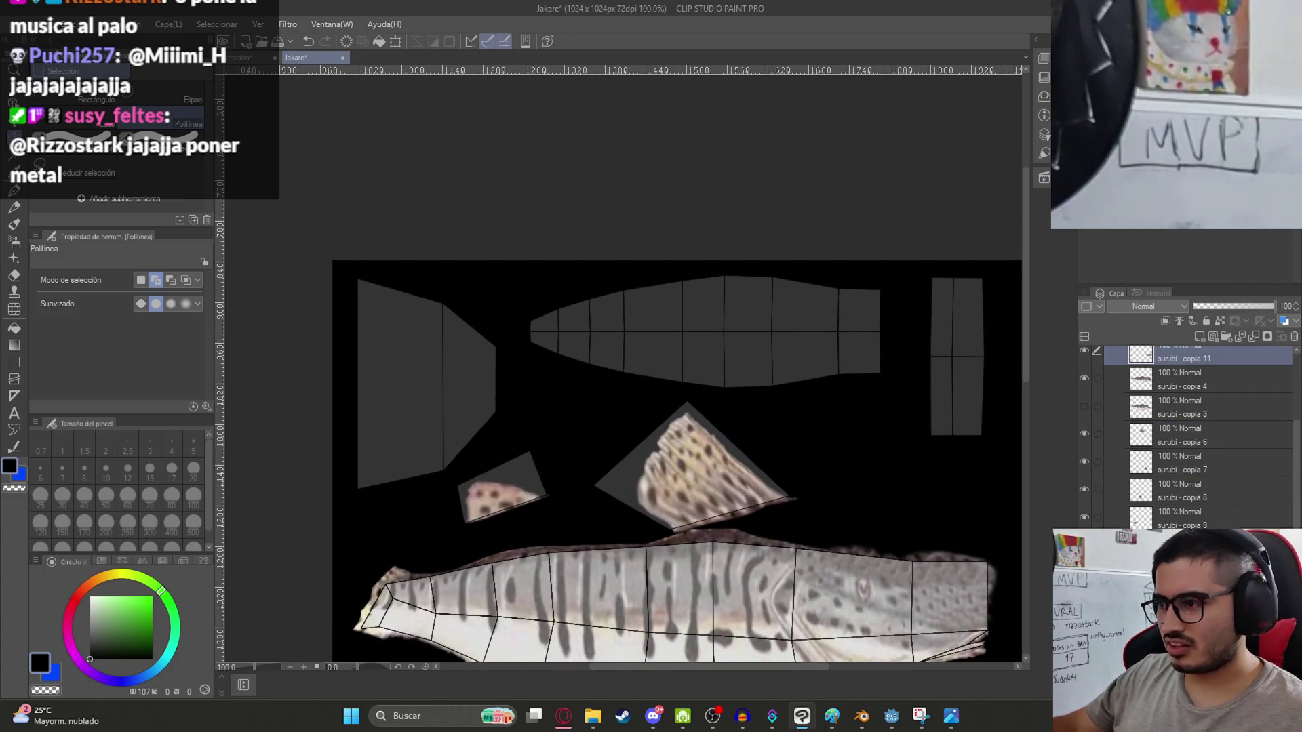
scroll(493, 528, up, 2)
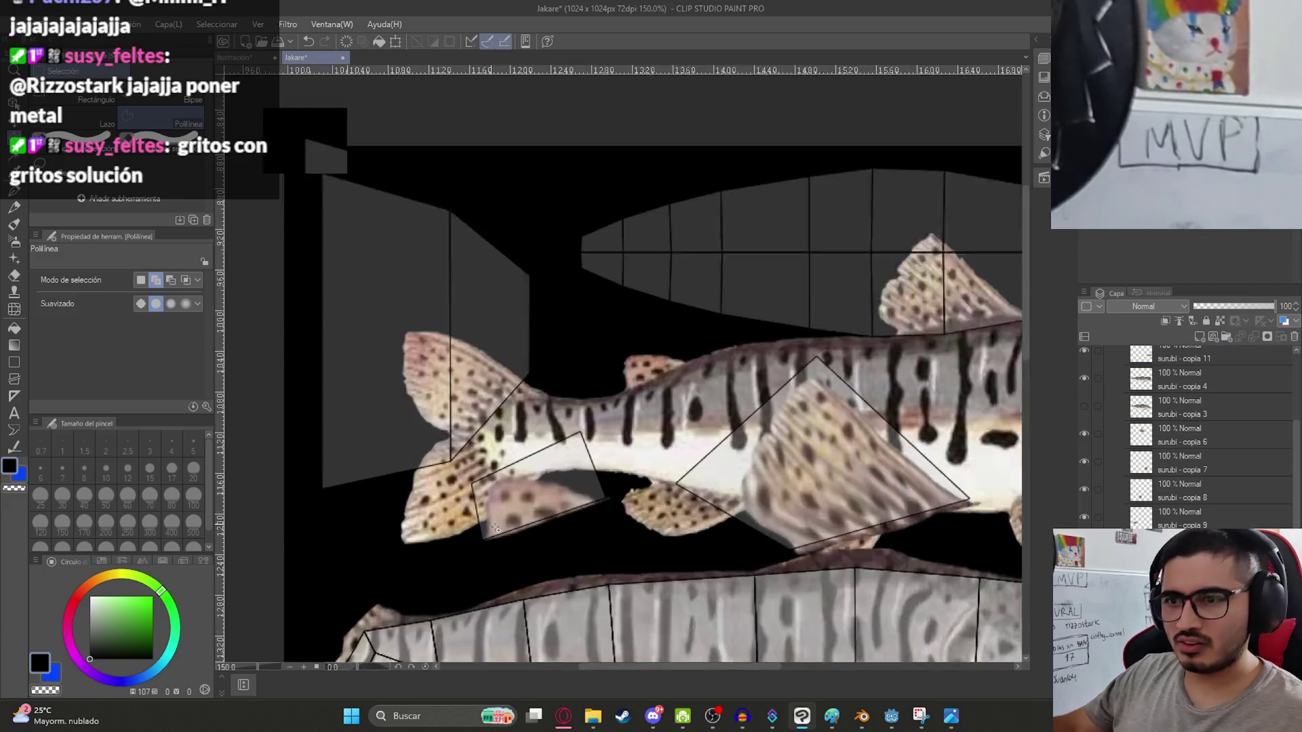
scroll(493, 527, up, 1)
key(k)
mouse_move(573, 457)
mouse_down()
mouse_move(556, 326)
mouse_move(573, 349)
mouse_move(581, 337)
mouse_up()
key(m)
drag(529, 271, 619, 372)
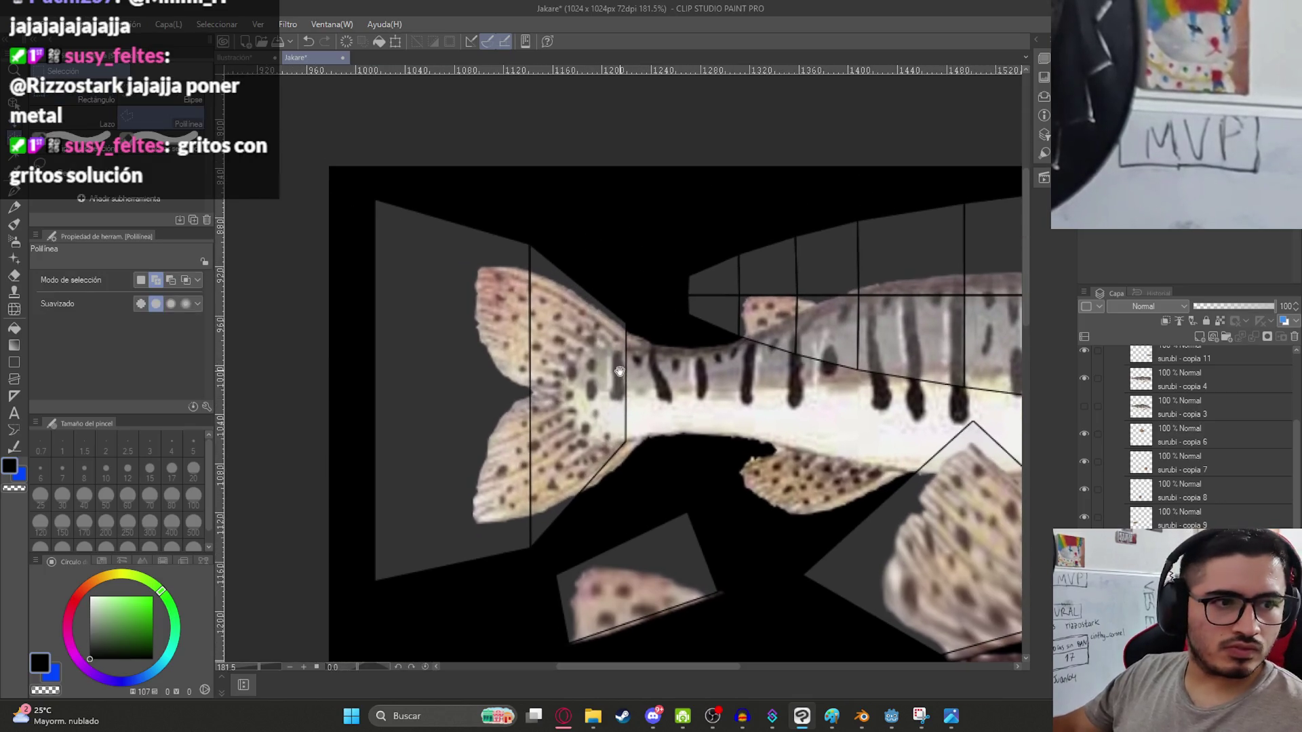
scroll(530, 373, up, 2)
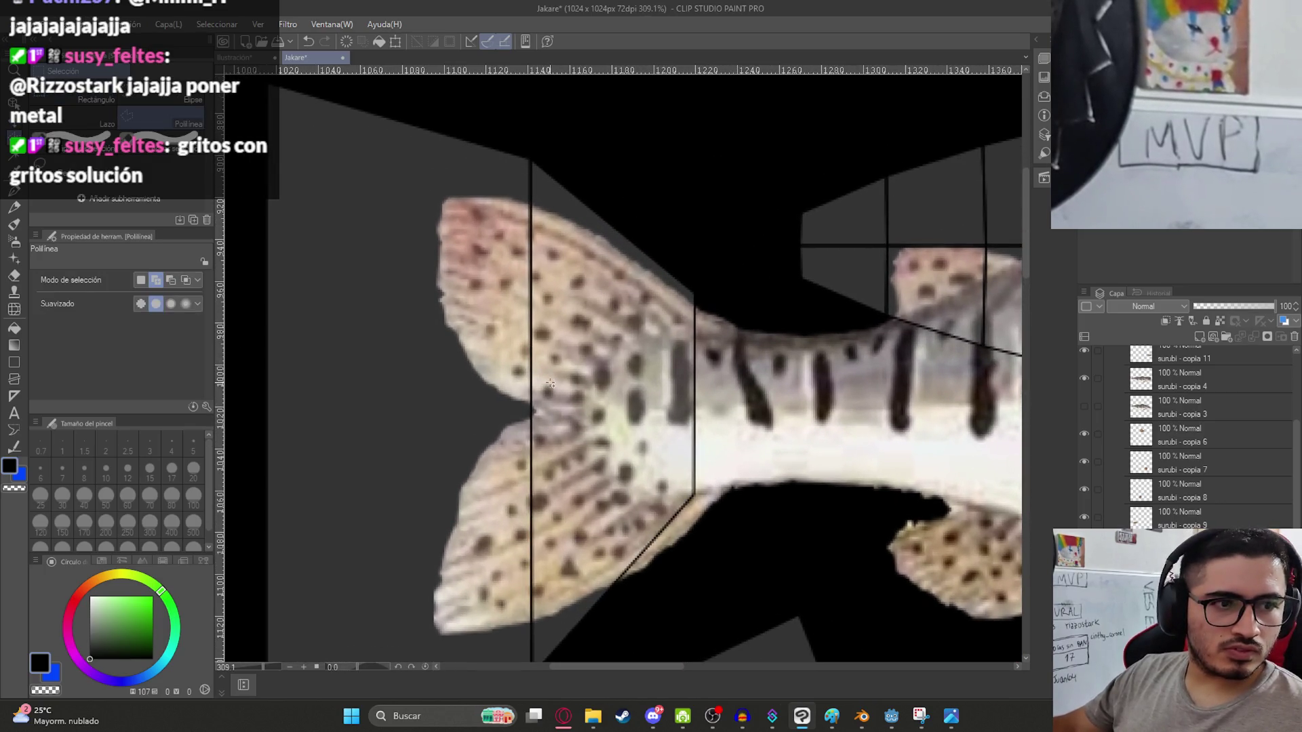
Outline the forked tail fin with a polyline selection.
click(722, 503)
click(713, 429)
click(736, 323)
click(732, 264)
click(630, 165)
click(480, 132)
click(363, 223)
click(354, 394)
click(375, 465)
click(461, 656)
click(695, 631)
click(771, 580)
click(722, 503)
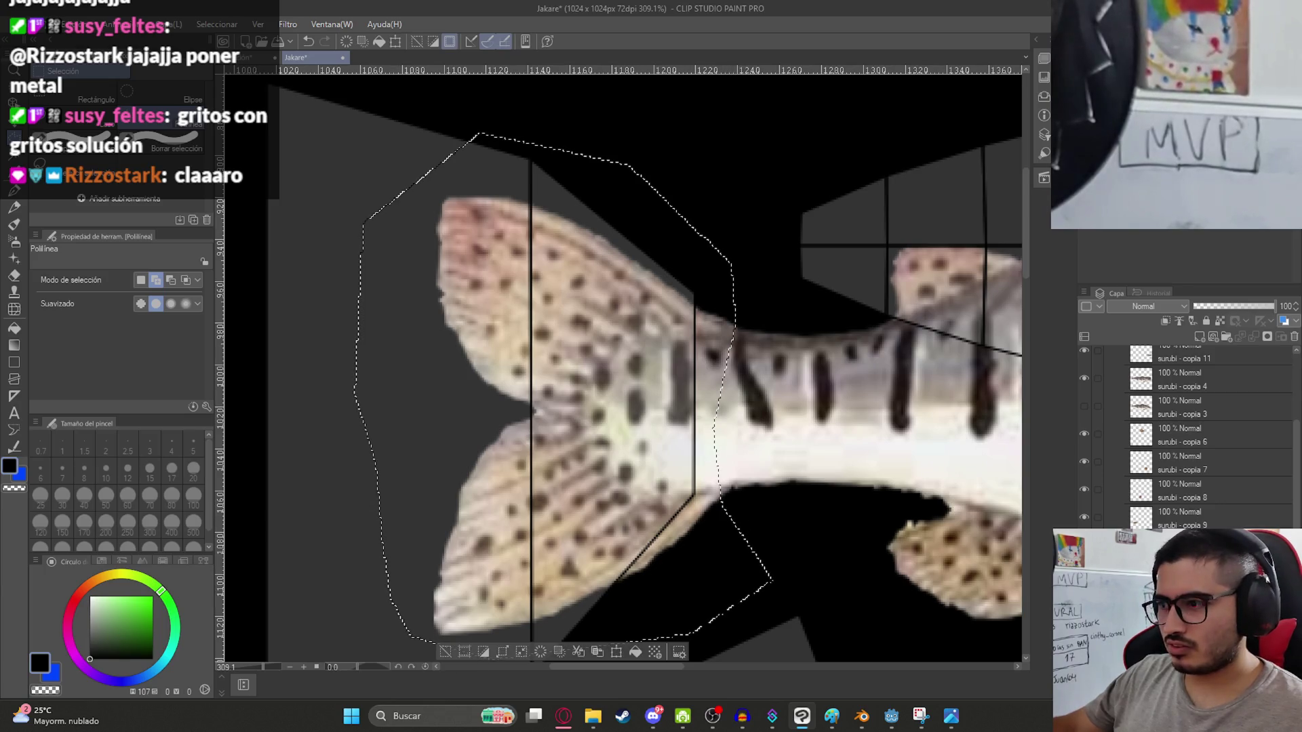
Shift, rotate and stretch the tail piece wider and taller over its island.
key(ctrl+t)
scroll(671, 474, down, 5)
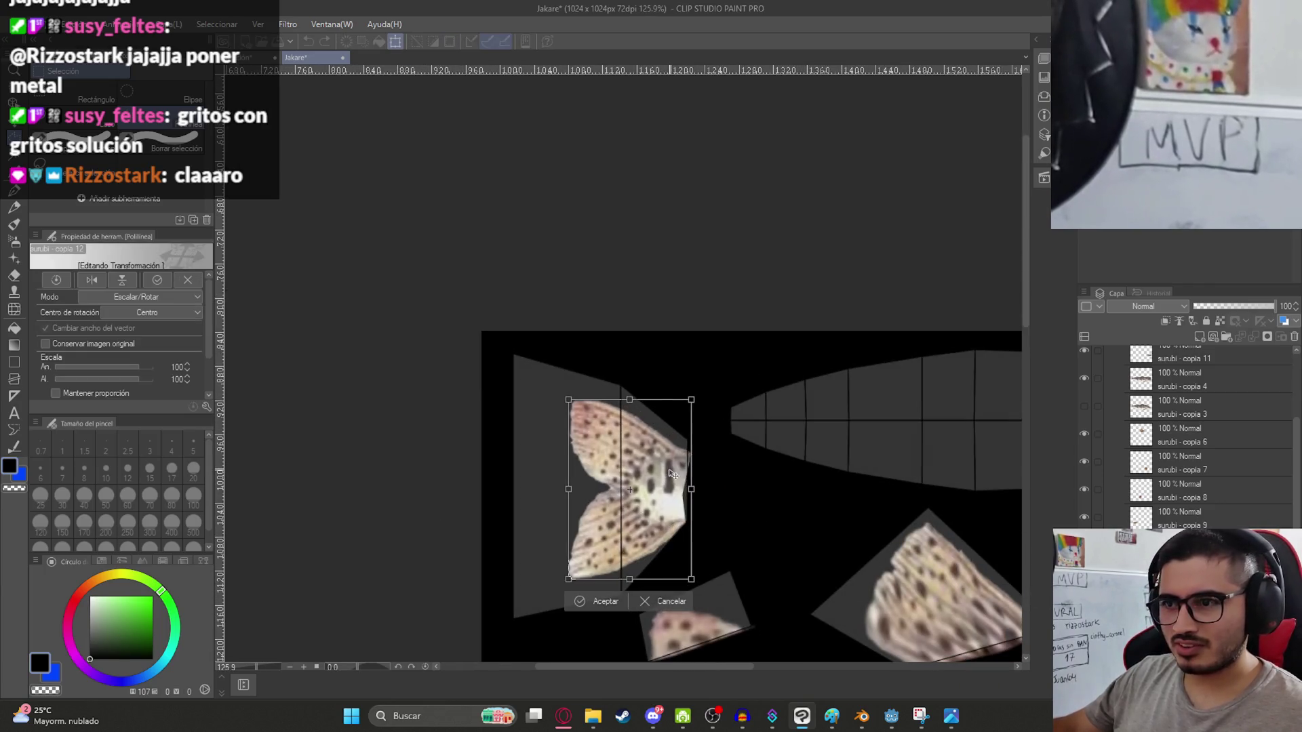
drag(671, 473, 678, 470)
drag(750, 494, 752, 488)
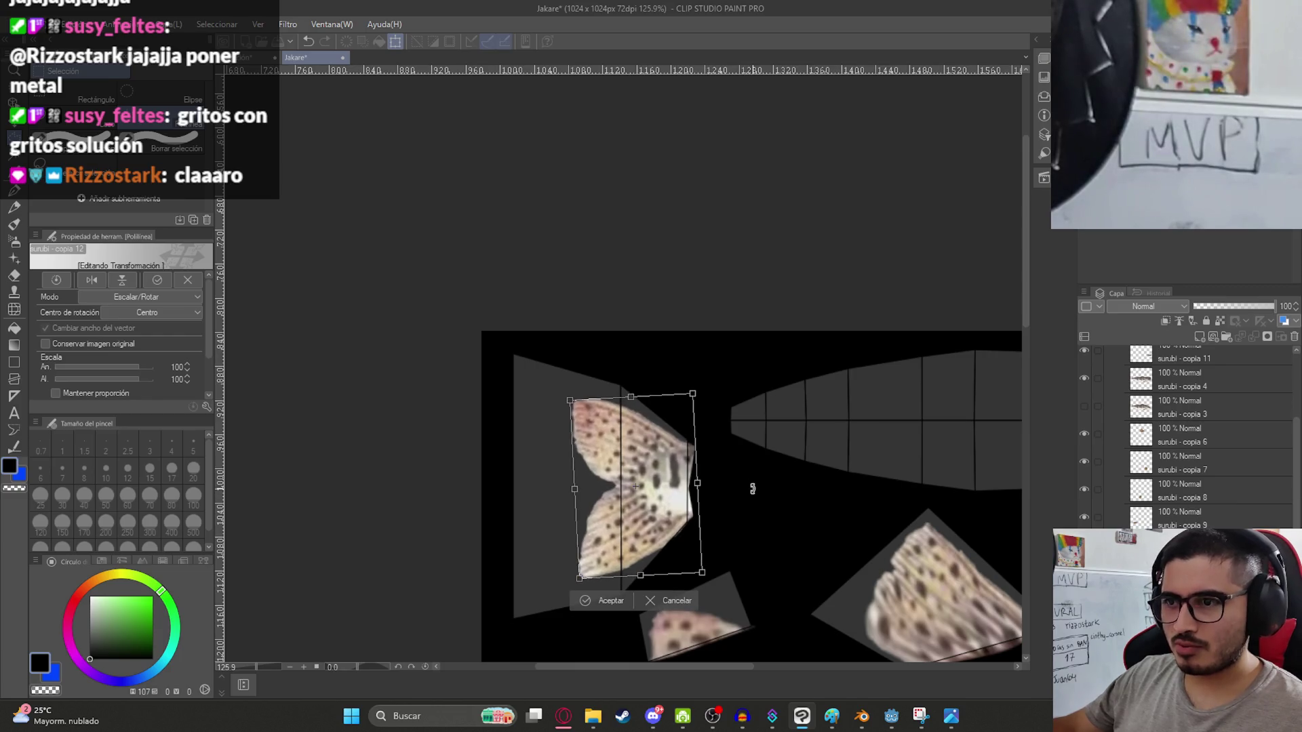
drag(577, 487, 517, 491)
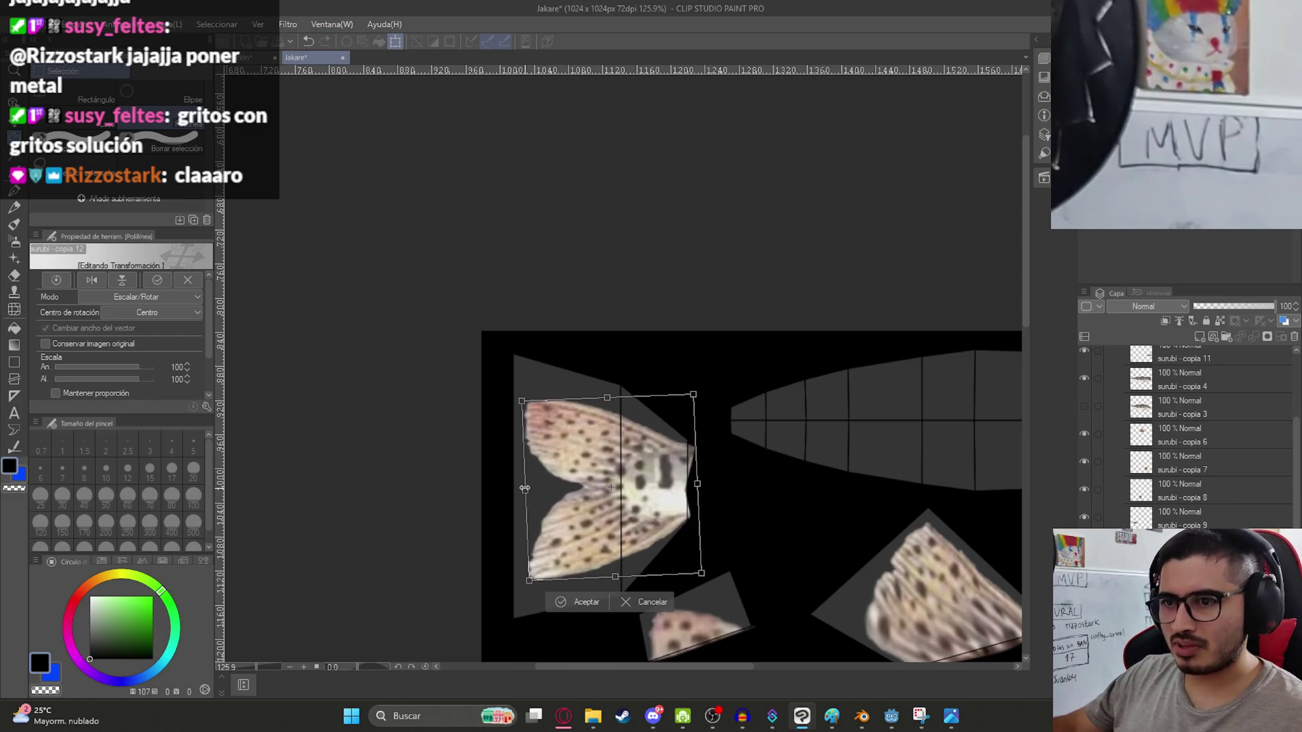
drag(600, 398, 604, 381)
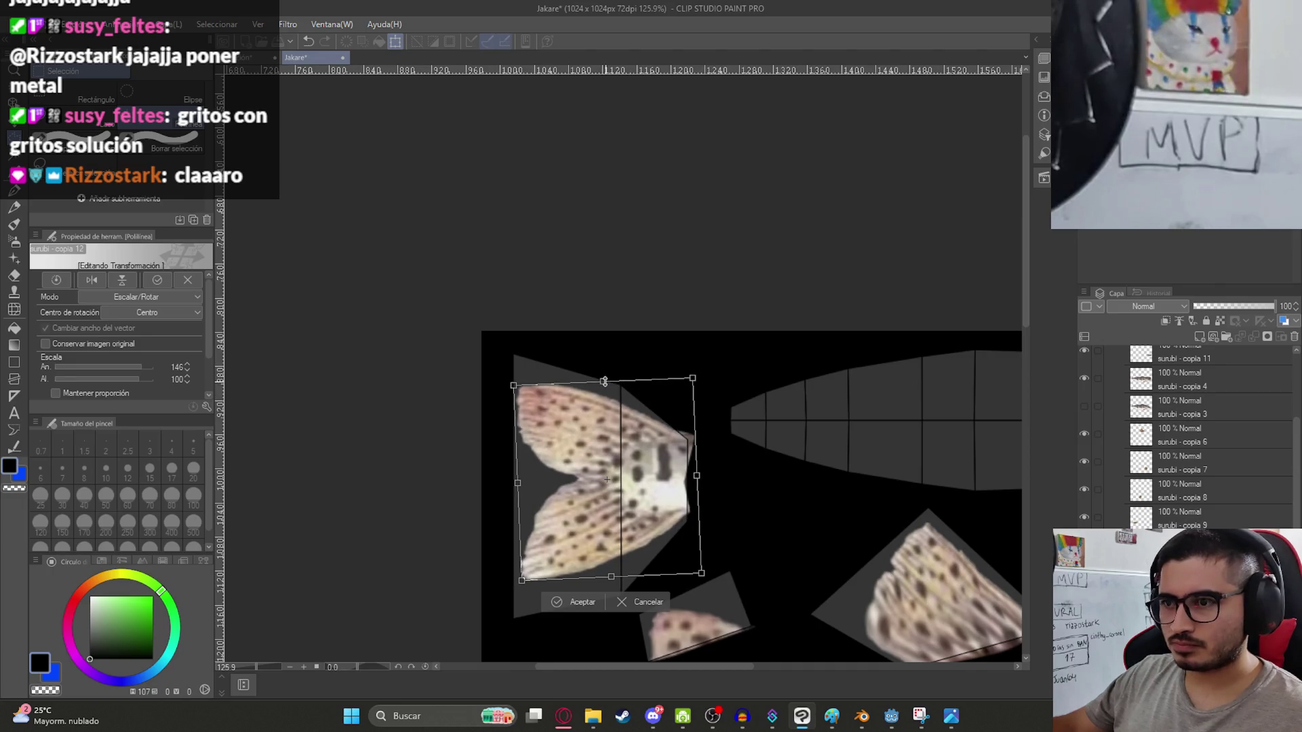
drag(623, 582, 623, 588)
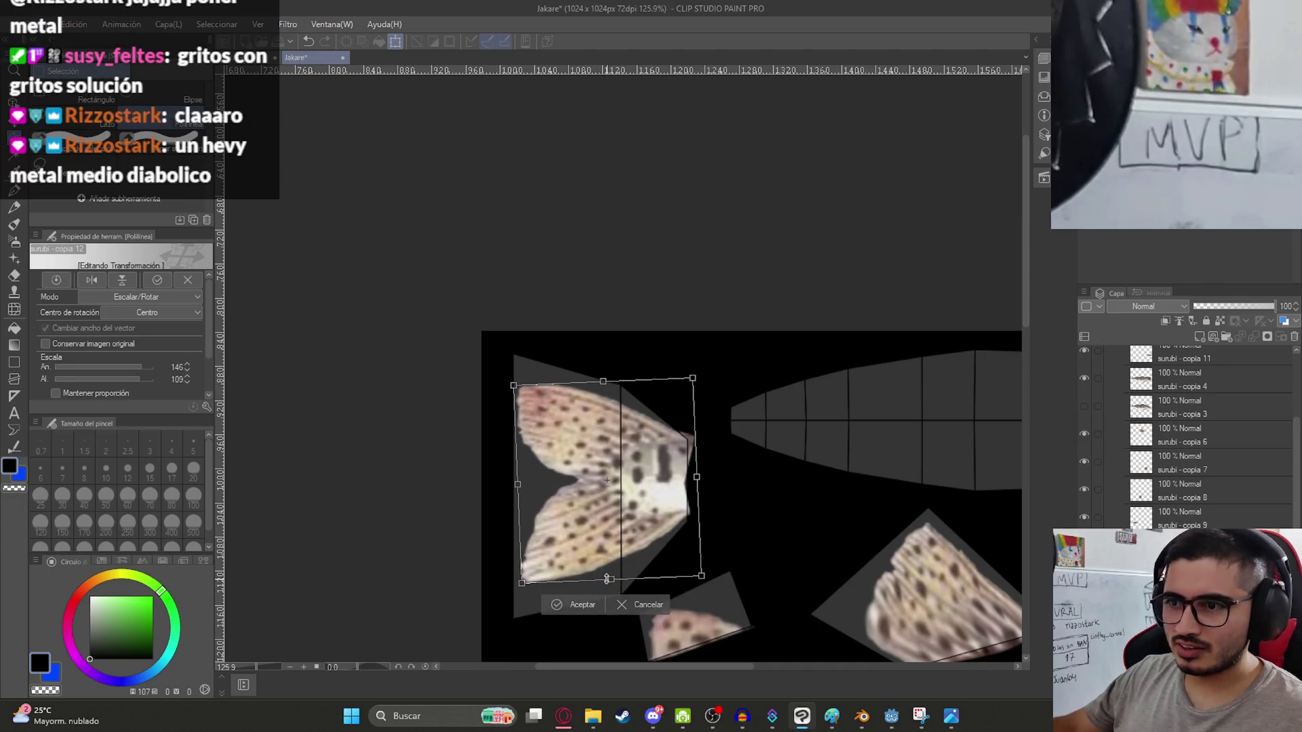
drag(719, 477, 739, 476)
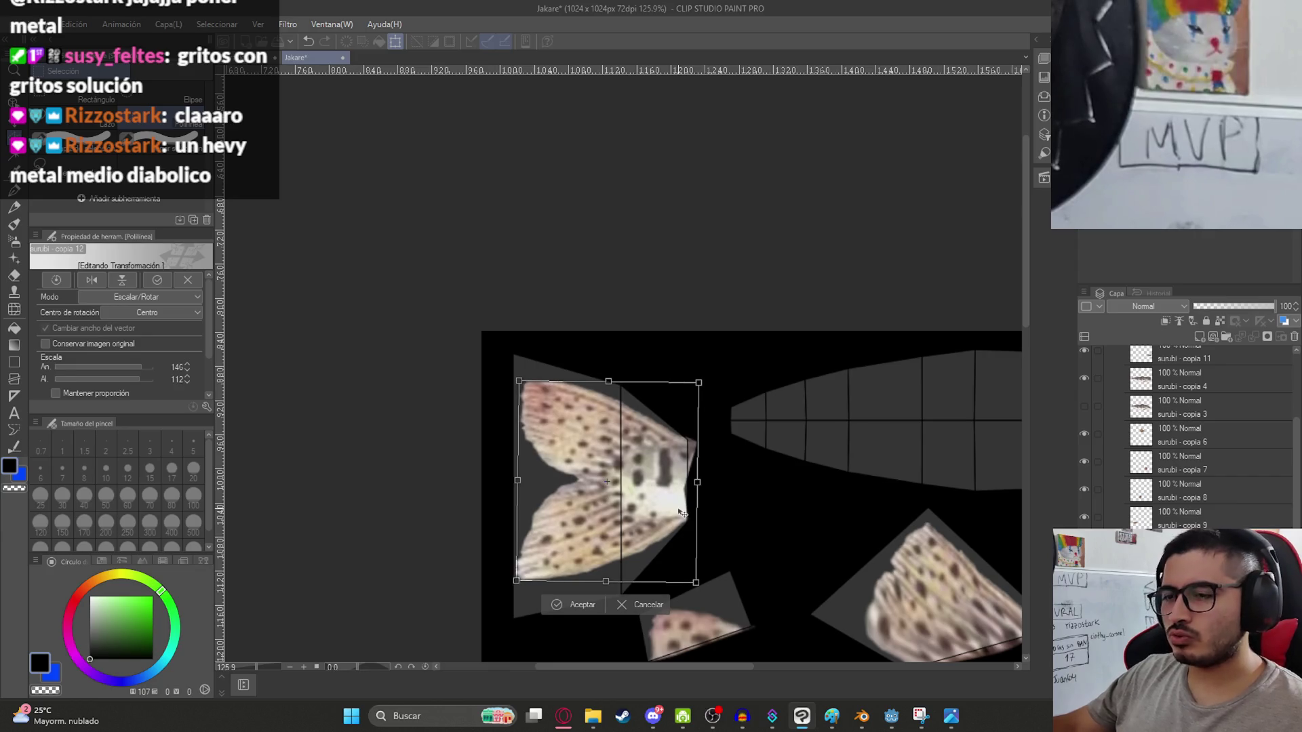
Pull the tail's left corners out to about 154% width and 120% height, and apply.
scroll(678, 505, up, 1)
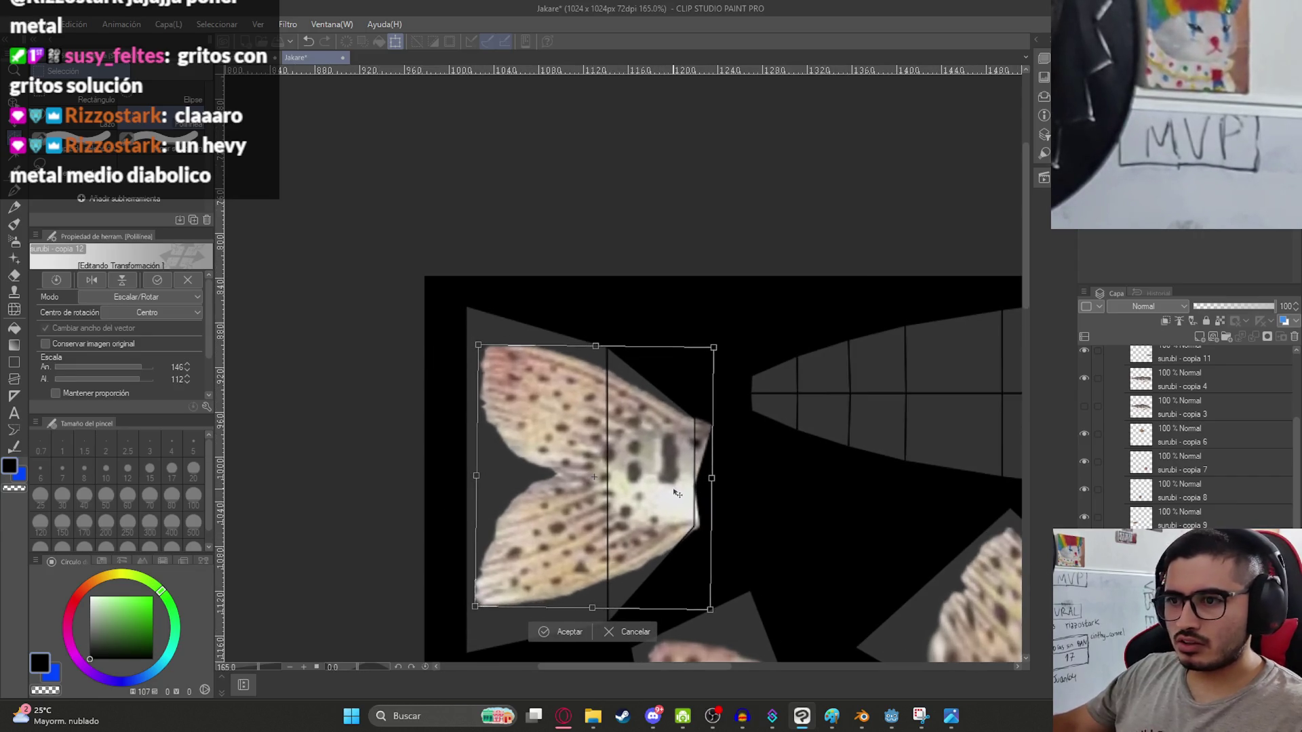
ctrl+drag(479, 351, 470, 325)
scroll(490, 455, down, 3)
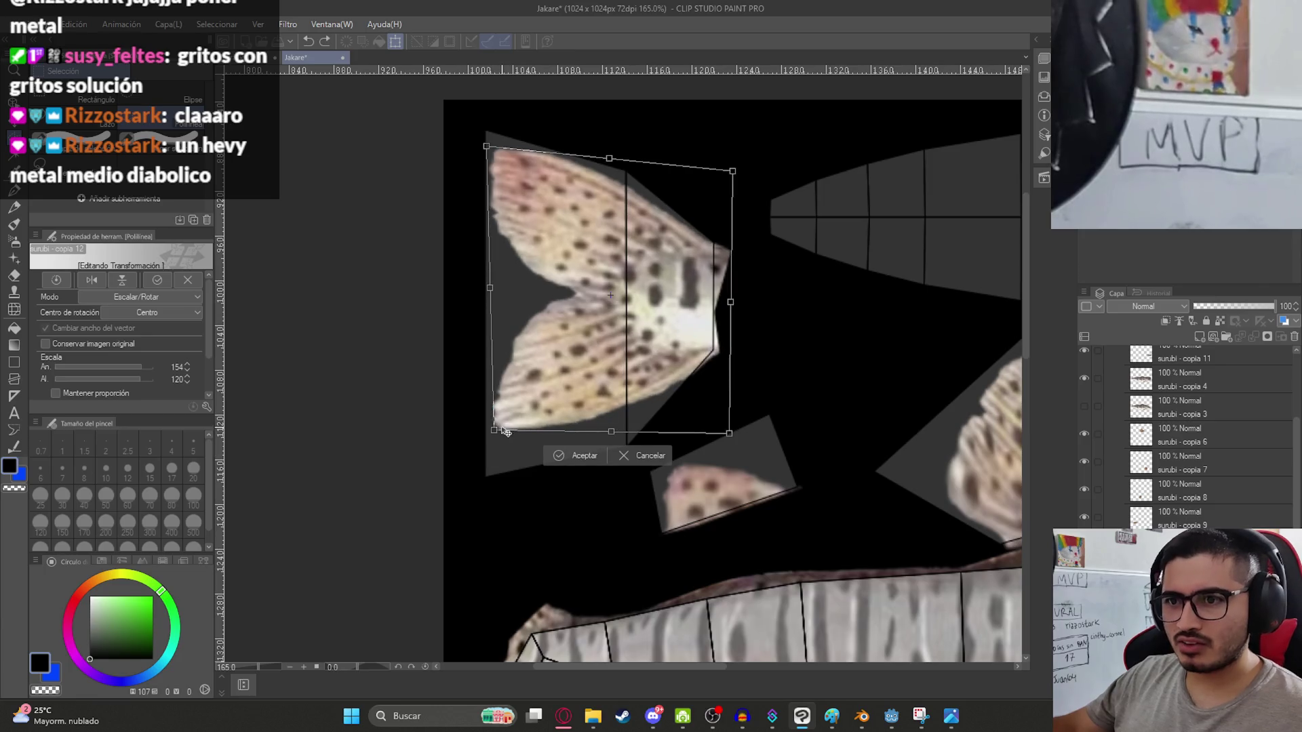
ctrl+drag(494, 431, 496, 455)
key(Return)
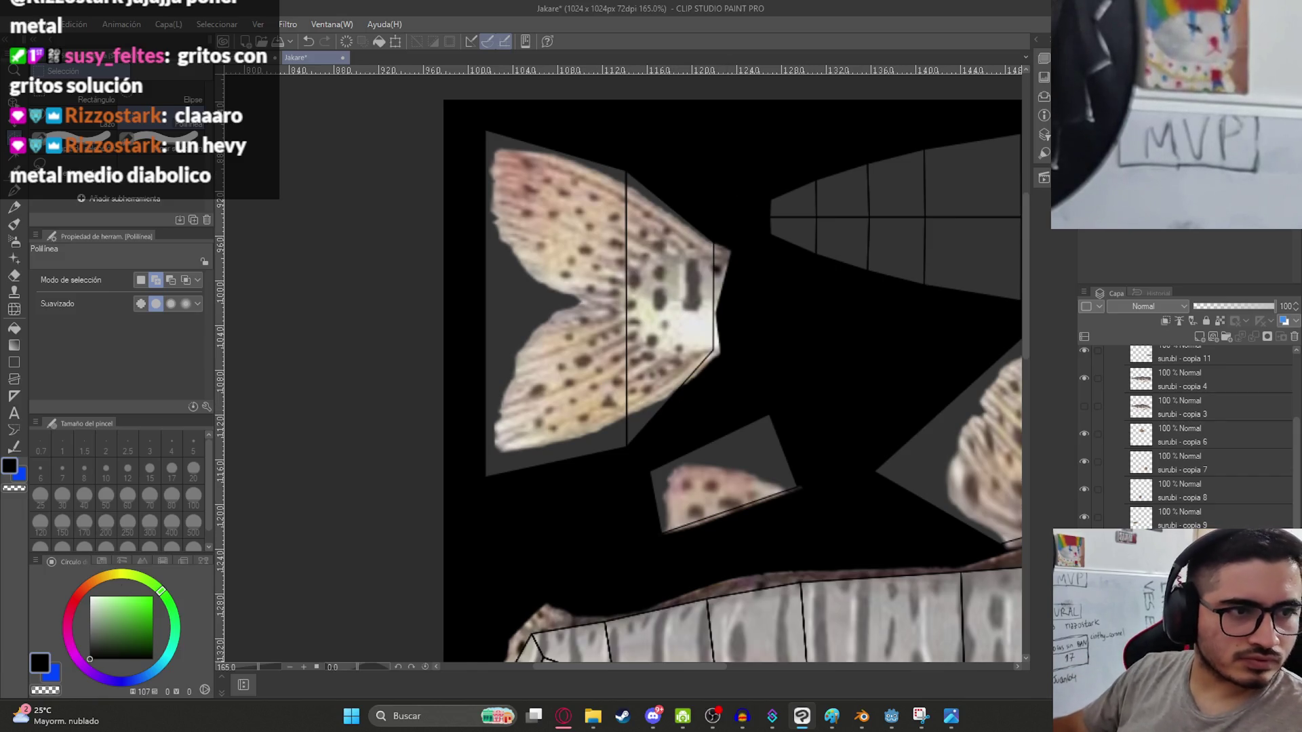
scroll(697, 351, down, 5)
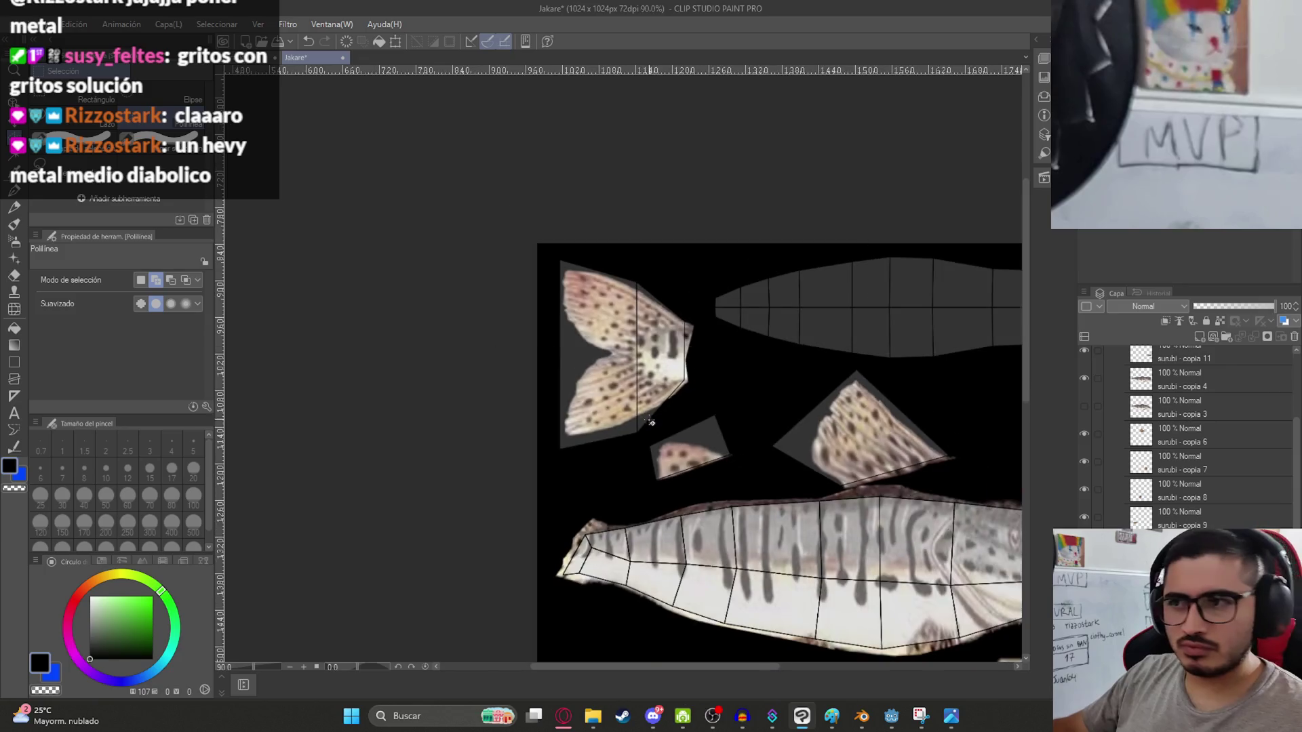
On layer surubi - copia 4, copy a striped body skin patch onto the upper strip and stretch it wider.
scroll(649, 383, up, 3)
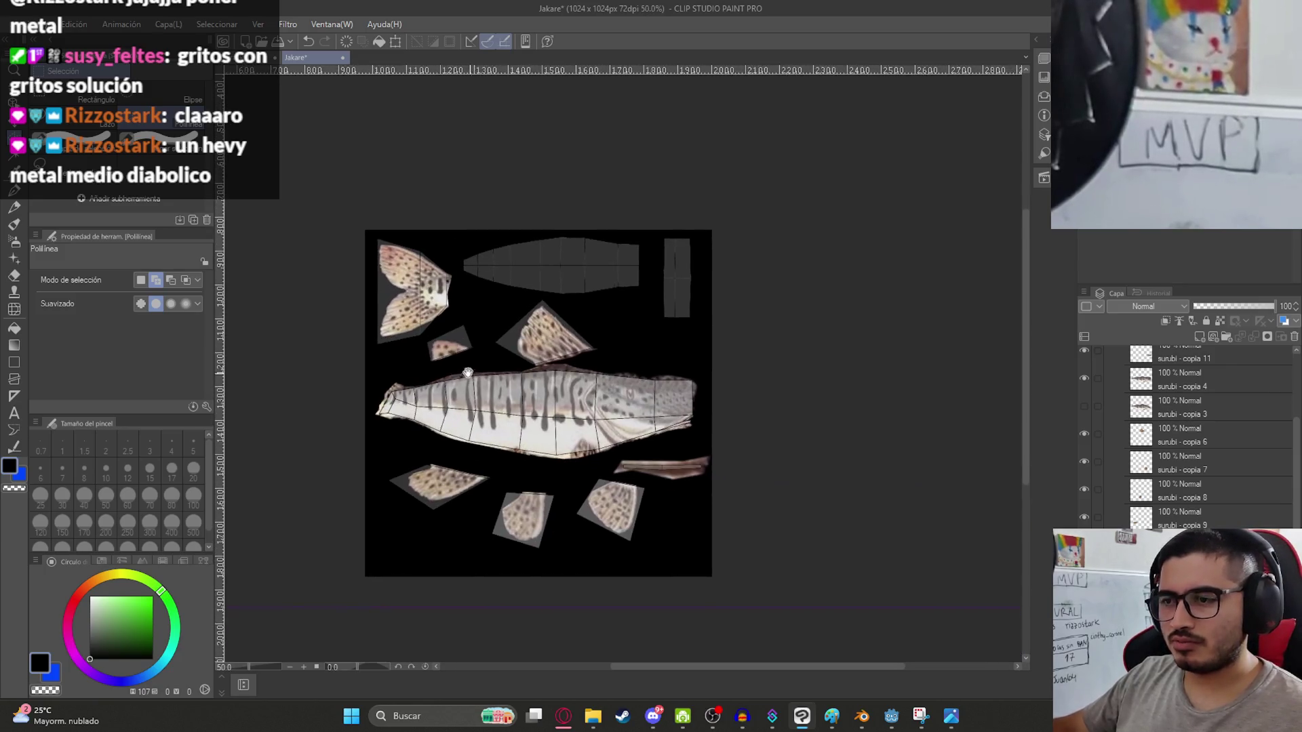
scroll(495, 439, up, 2)
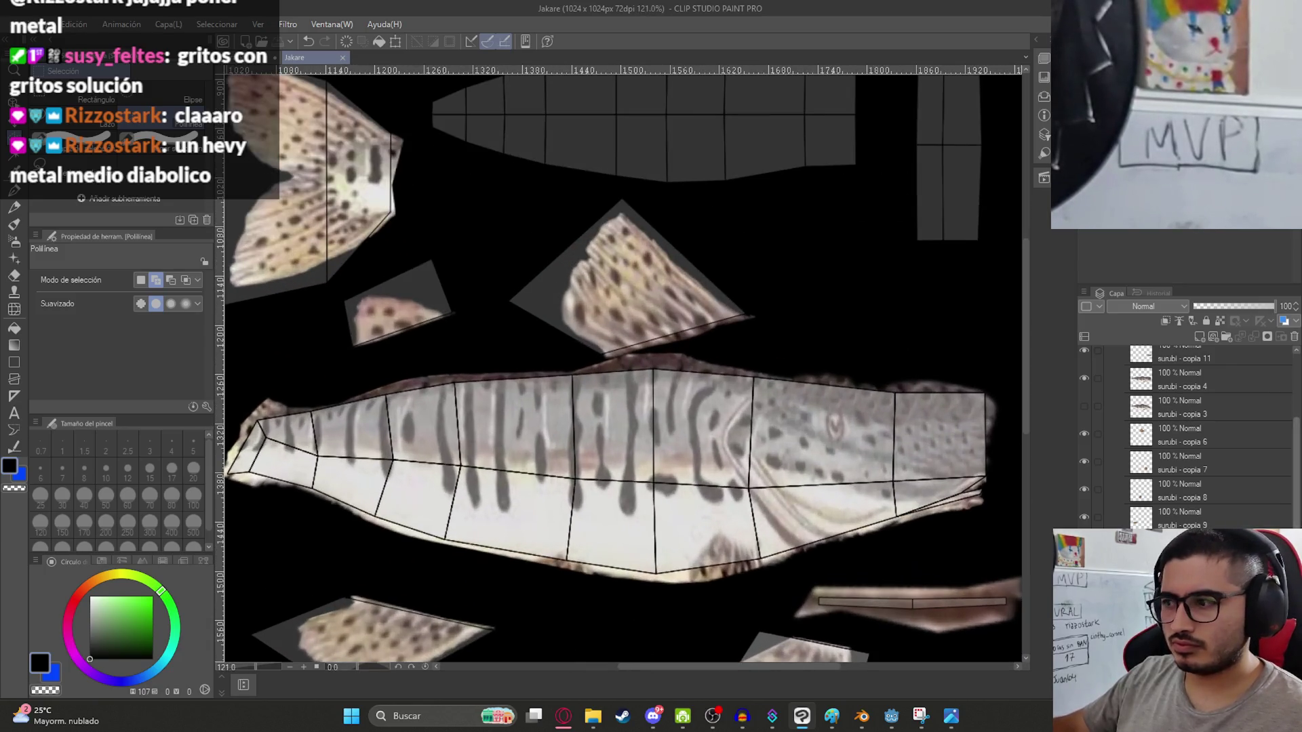
scroll(1187, 434, up, 1)
click(1177, 456)
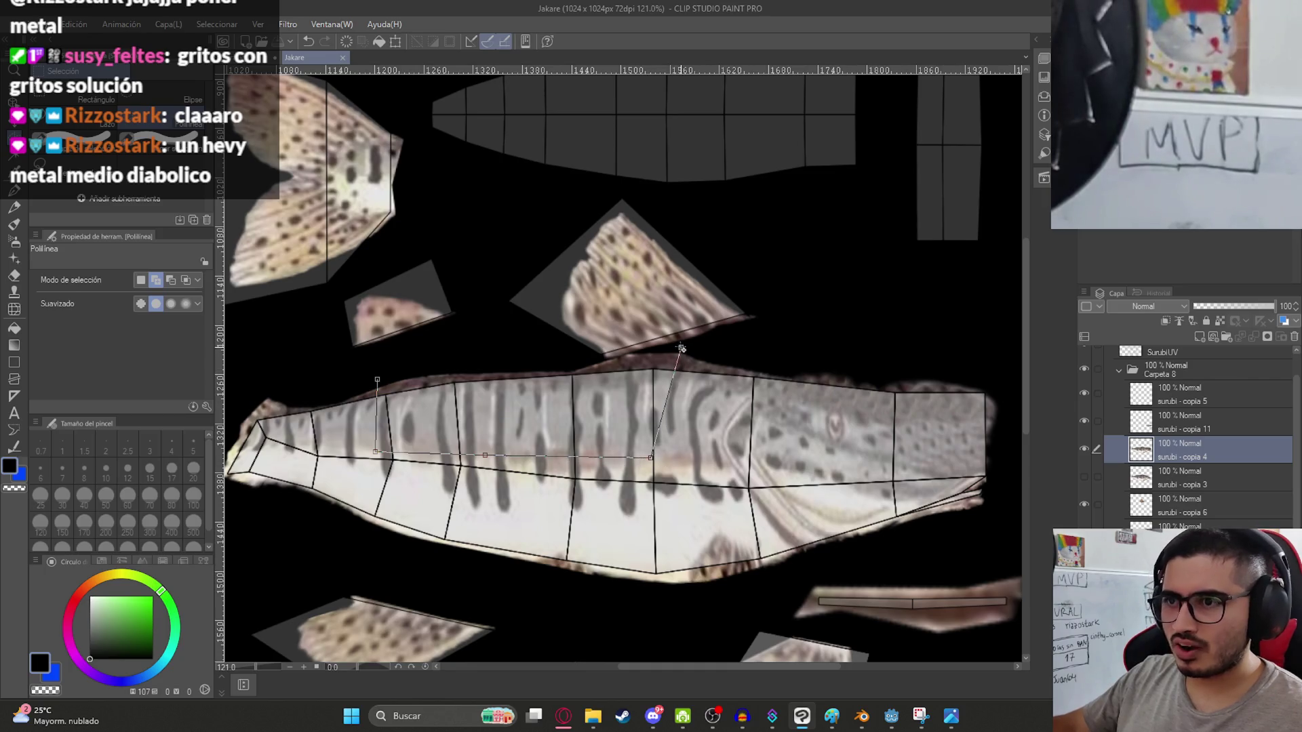
click(395, 371)
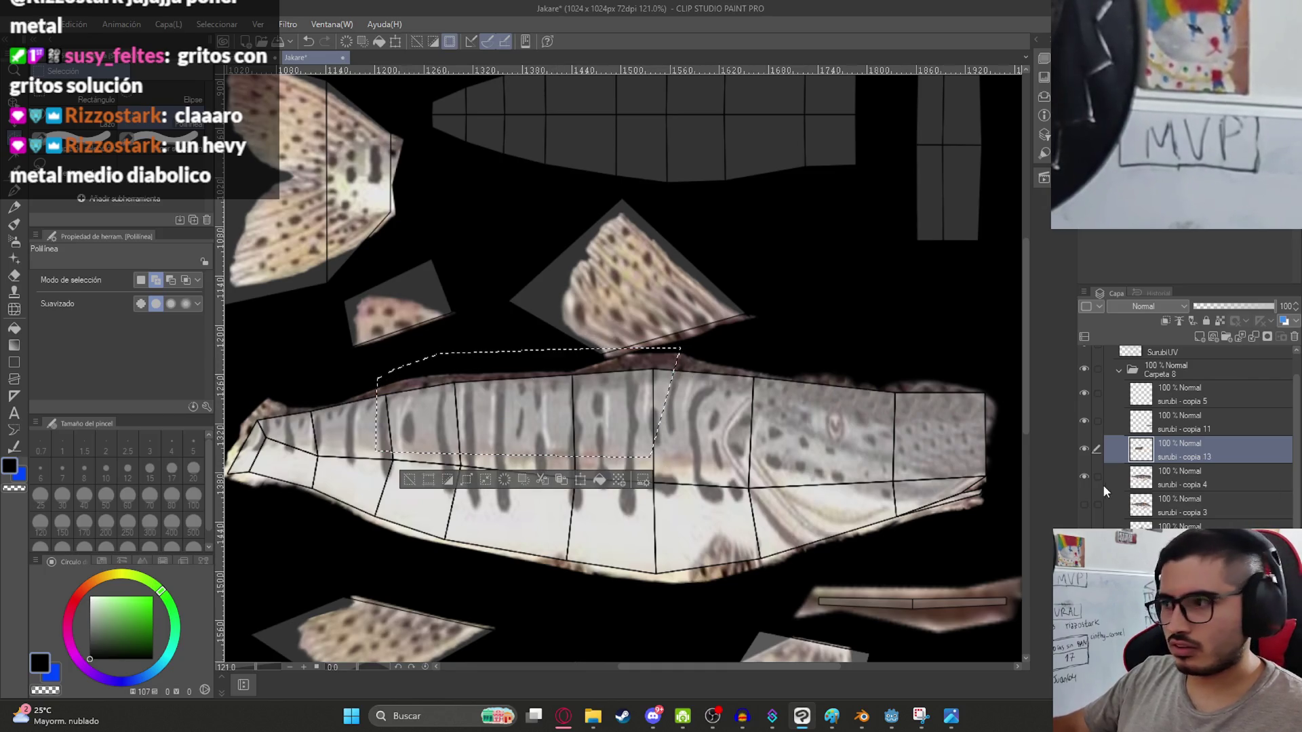
key(ctrl+t)
drag(710, 328, 721, 477)
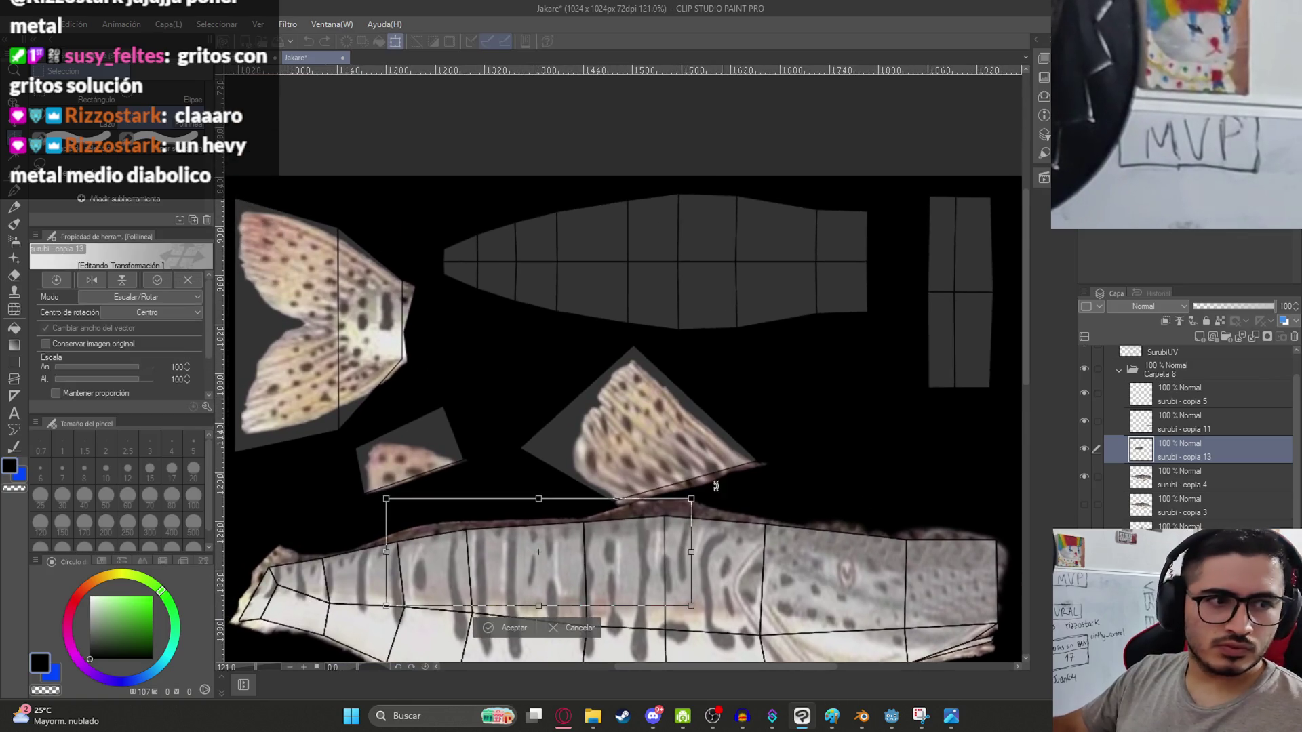
mouse_move(675, 609)
mouse_down()
mouse_move(756, 287)
mouse_move(691, 406)
mouse_move(612, 399)
mouse_up()
key(Return)
drag(716, 359, 889, 353)
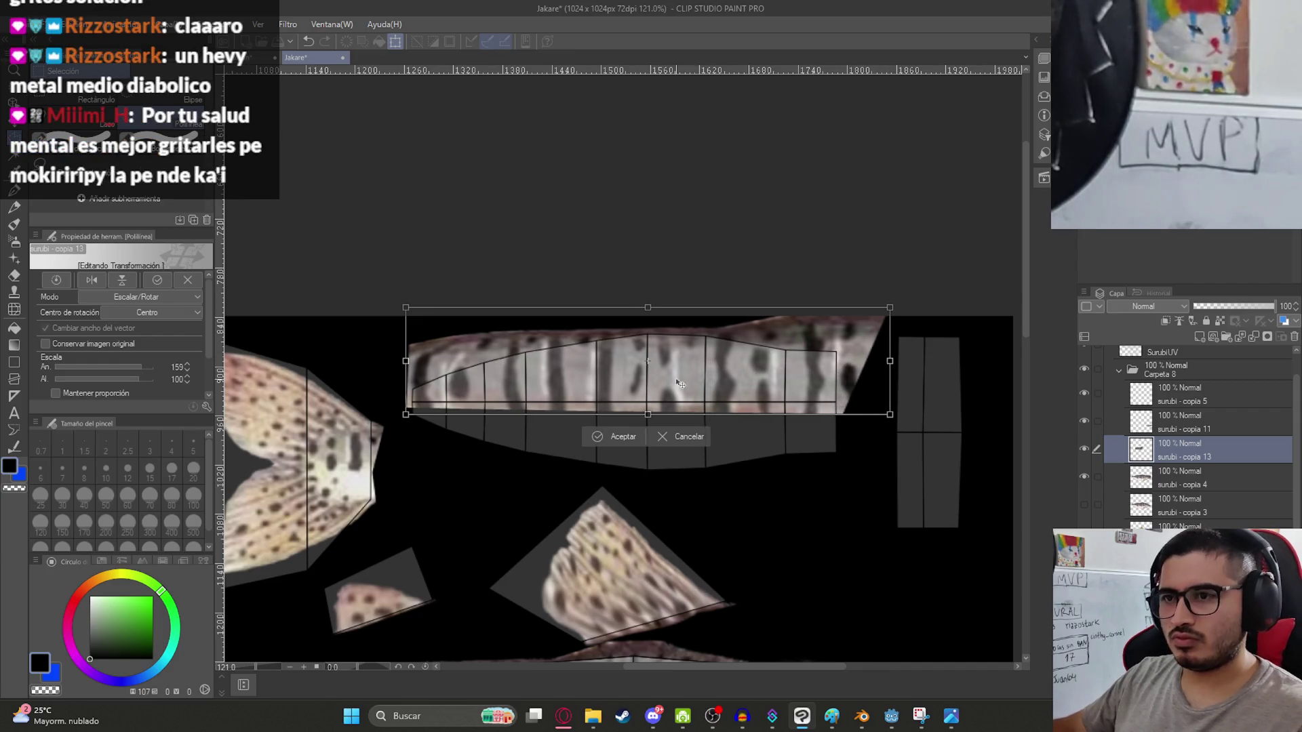
key(Return)
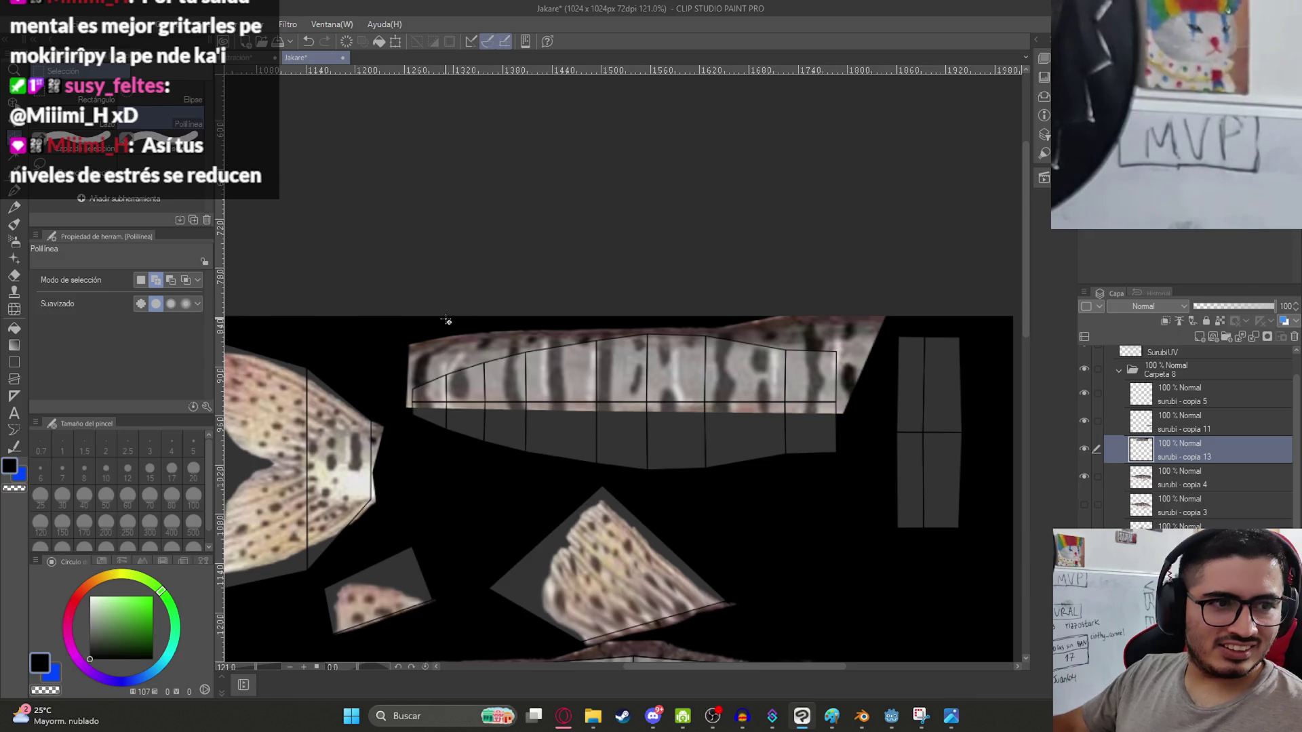
Skew the patch's corners and squash it to 65% height to fit the long body island.
key(ctrl+t)
mouse_move(407, 308)
ctrl+mouse_down()
mouse_move(421, 363)
mouse_move(430, 355)
ctrl+mouse_up()
ctrl+drag(658, 331, 641, 316)
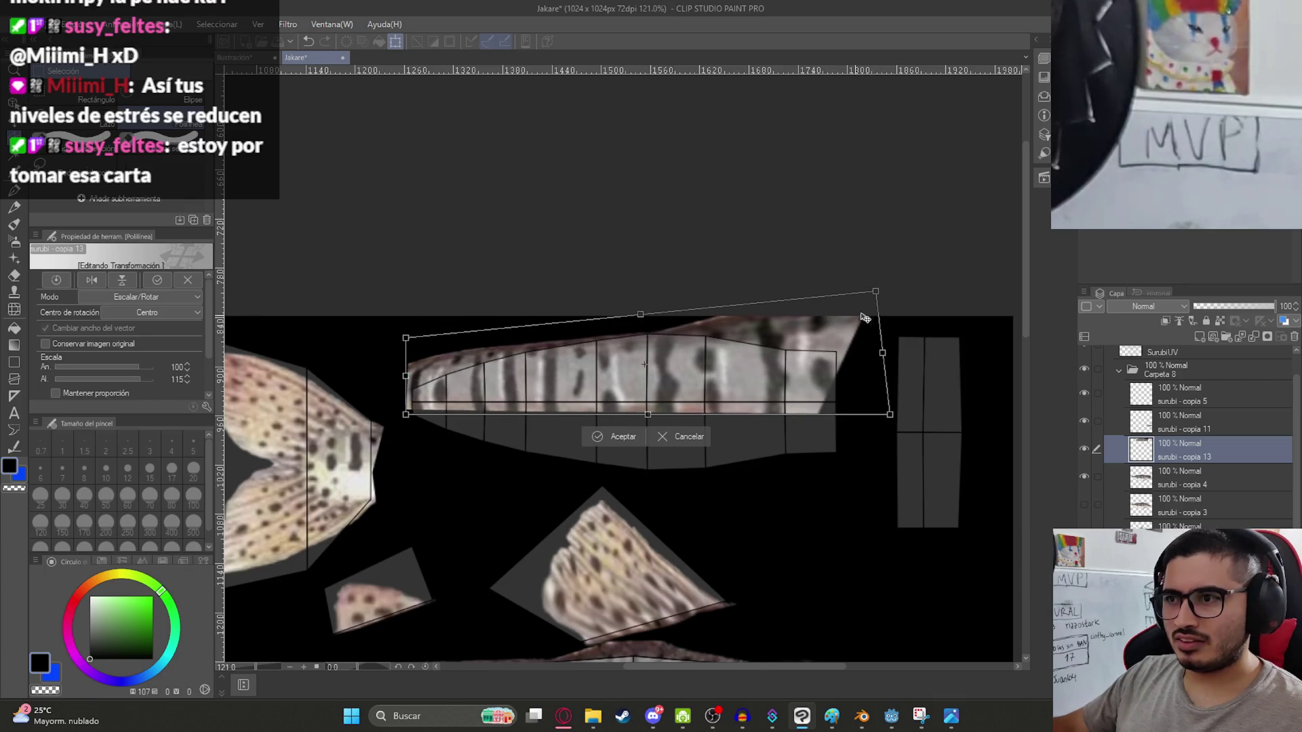
mouse_move(872, 299)
ctrl+mouse_down()
mouse_move(867, 337)
mouse_move(839, 348)
ctrl+mouse_up()
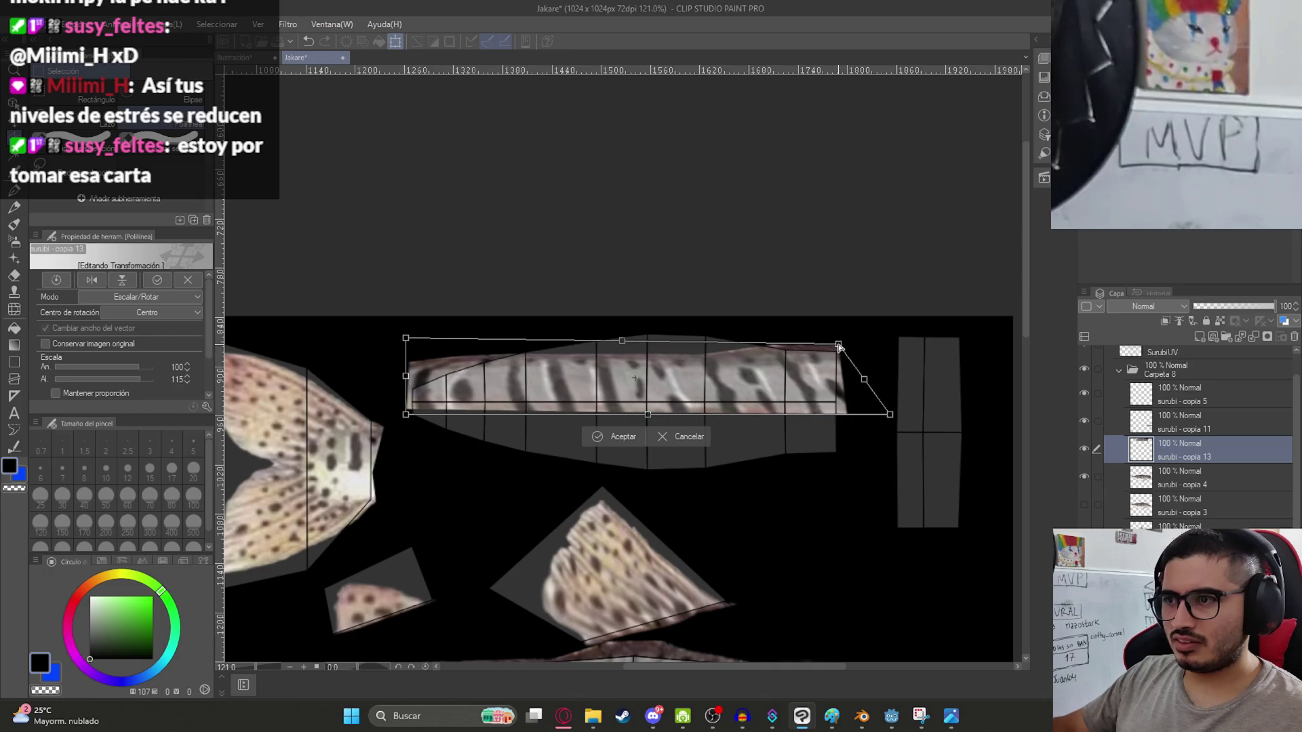
ctrl+drag(635, 346, 642, 314)
key(Return)
key(alt+e)
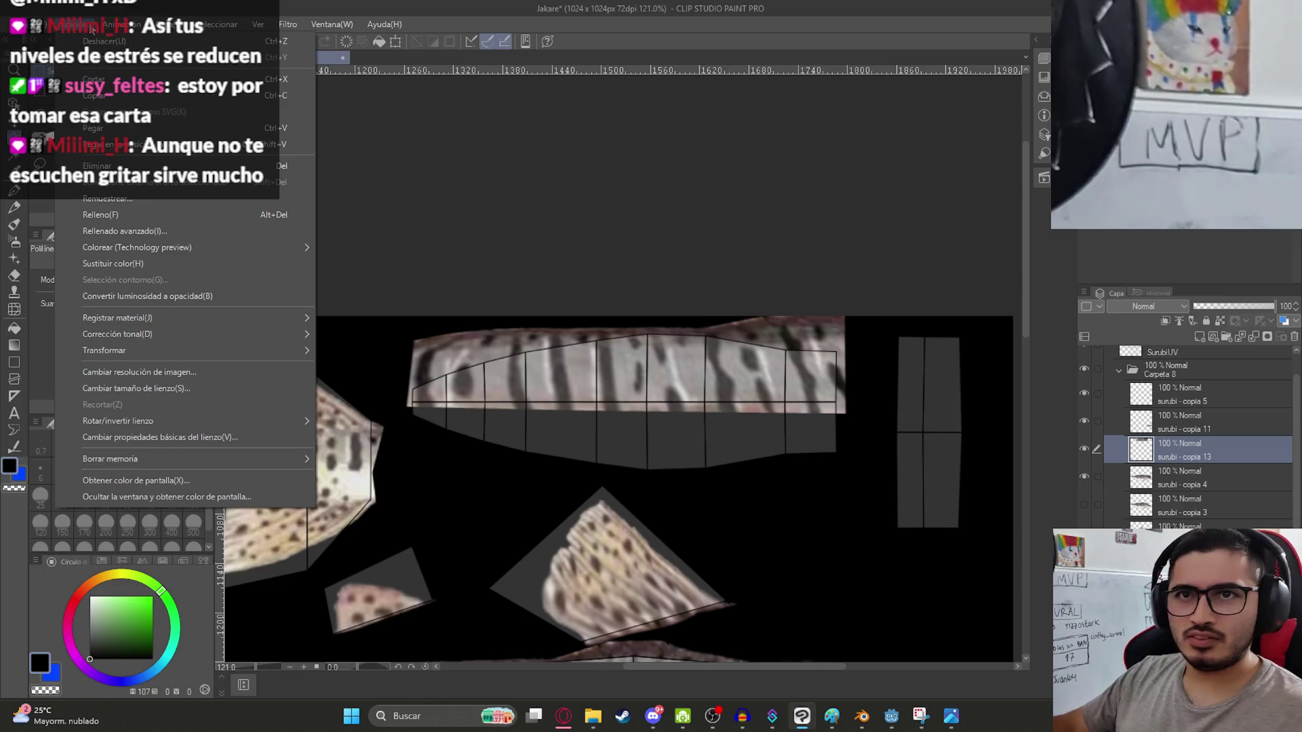
Start a Mesh Transformation on the skin patch with a 6x4 grid.
mouse_move(251, 346)
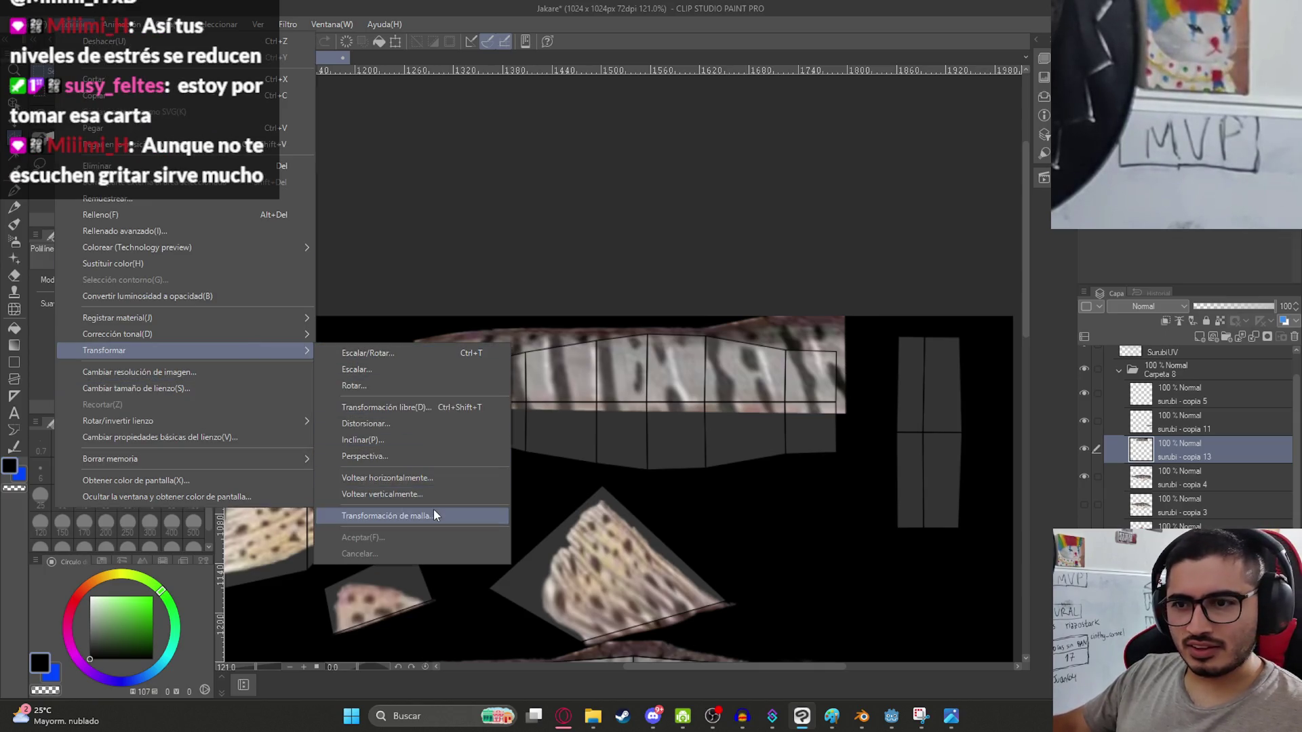
click(433, 516)
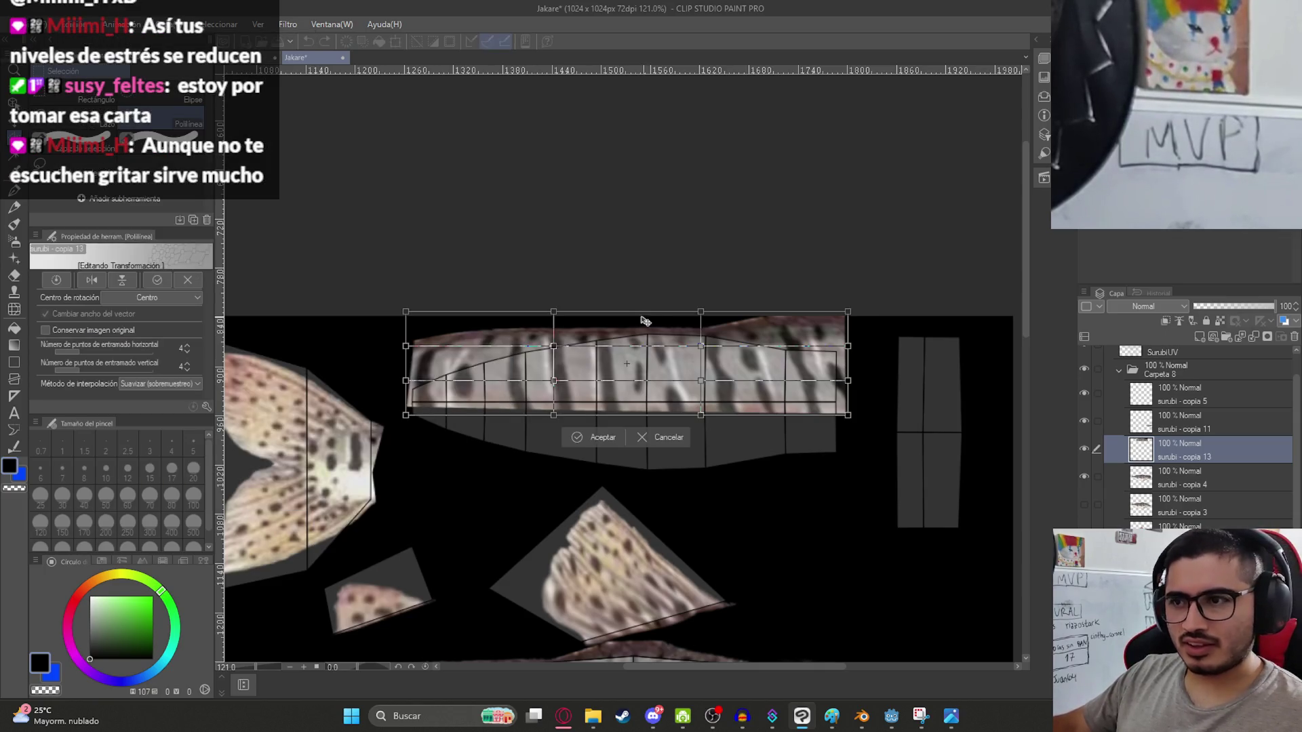
click(187, 365)
click(187, 369)
click(186, 345)
click(186, 345)
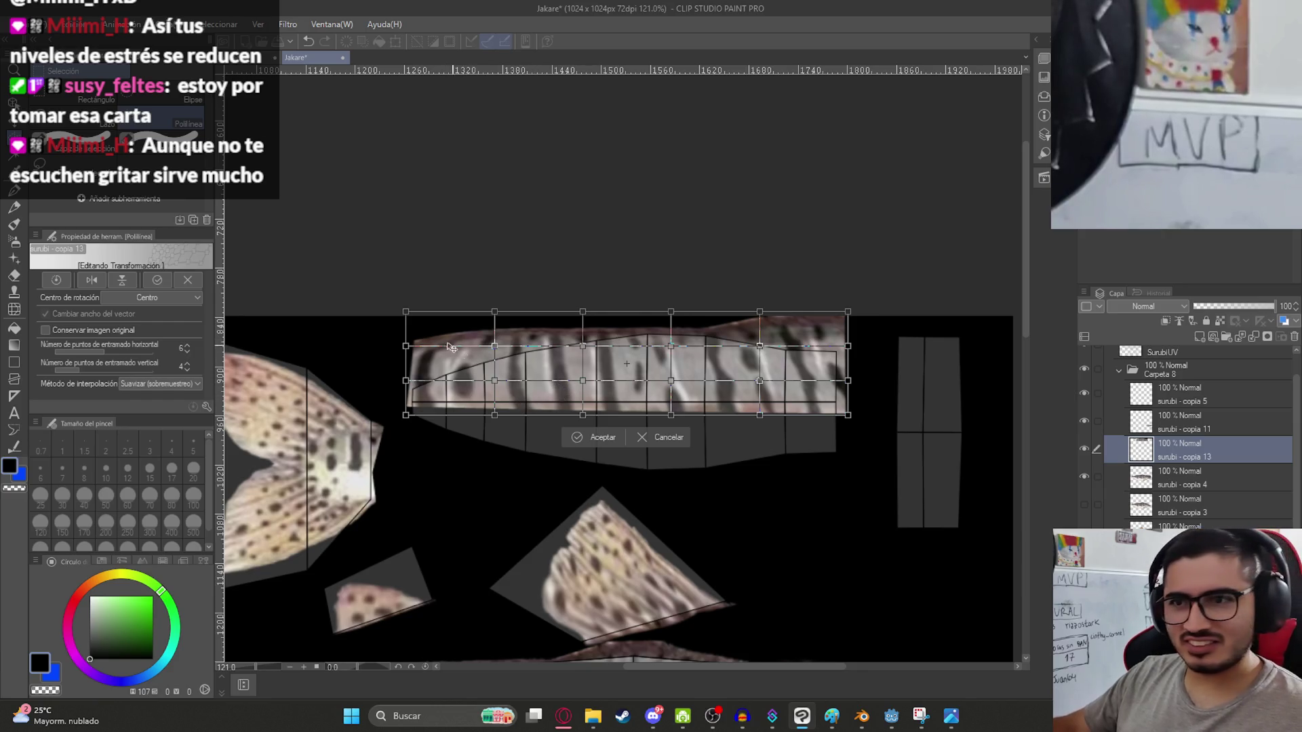
key(ctrl+z)
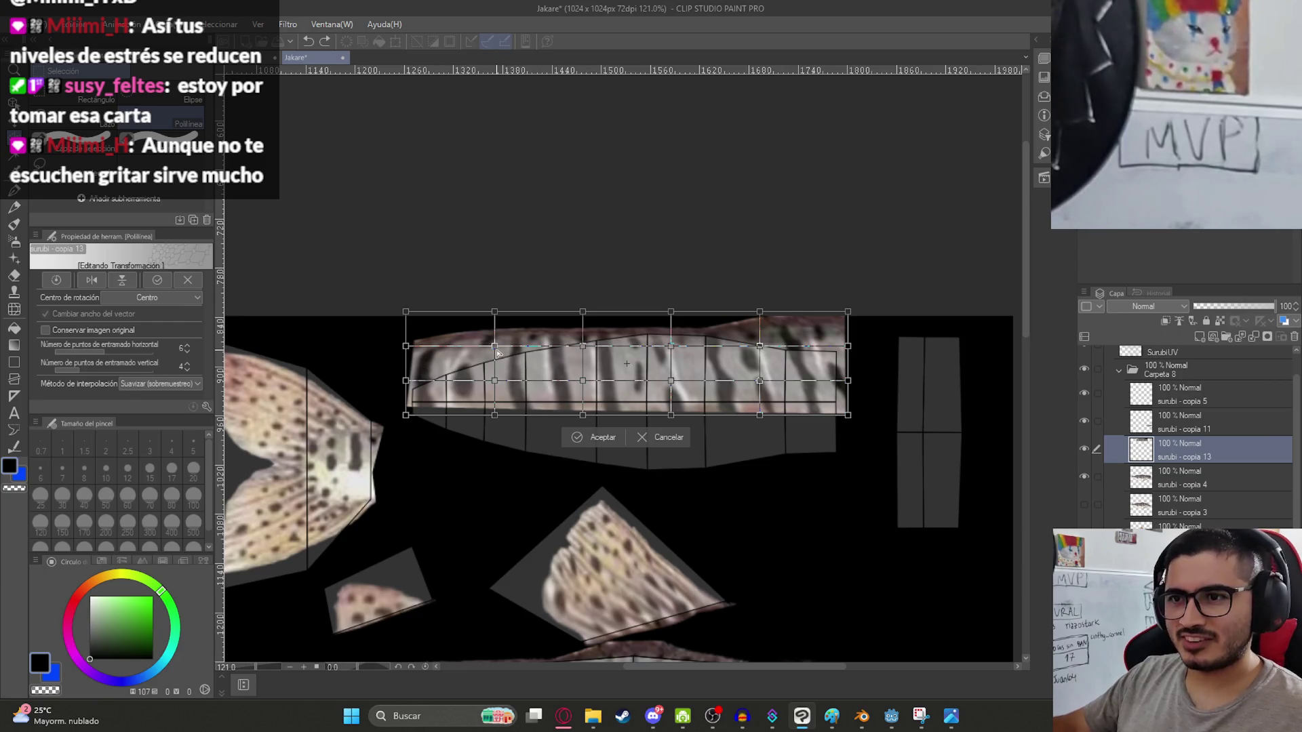
Pull the top and upper rows of mesh points down to follow the strip's curved outline.
drag(497, 353, 518, 366)
drag(499, 312, 505, 346)
mouse_move(406, 313)
mouse_down()
mouse_move(420, 340)
mouse_move(398, 402)
mouse_move(416, 383)
mouse_up()
mouse_move(415, 338)
mouse_down()
mouse_move(407, 378)
mouse_move(414, 364)
mouse_up()
drag(583, 312, 585, 332)
drag(760, 313, 759, 345)
drag(846, 314, 840, 339)
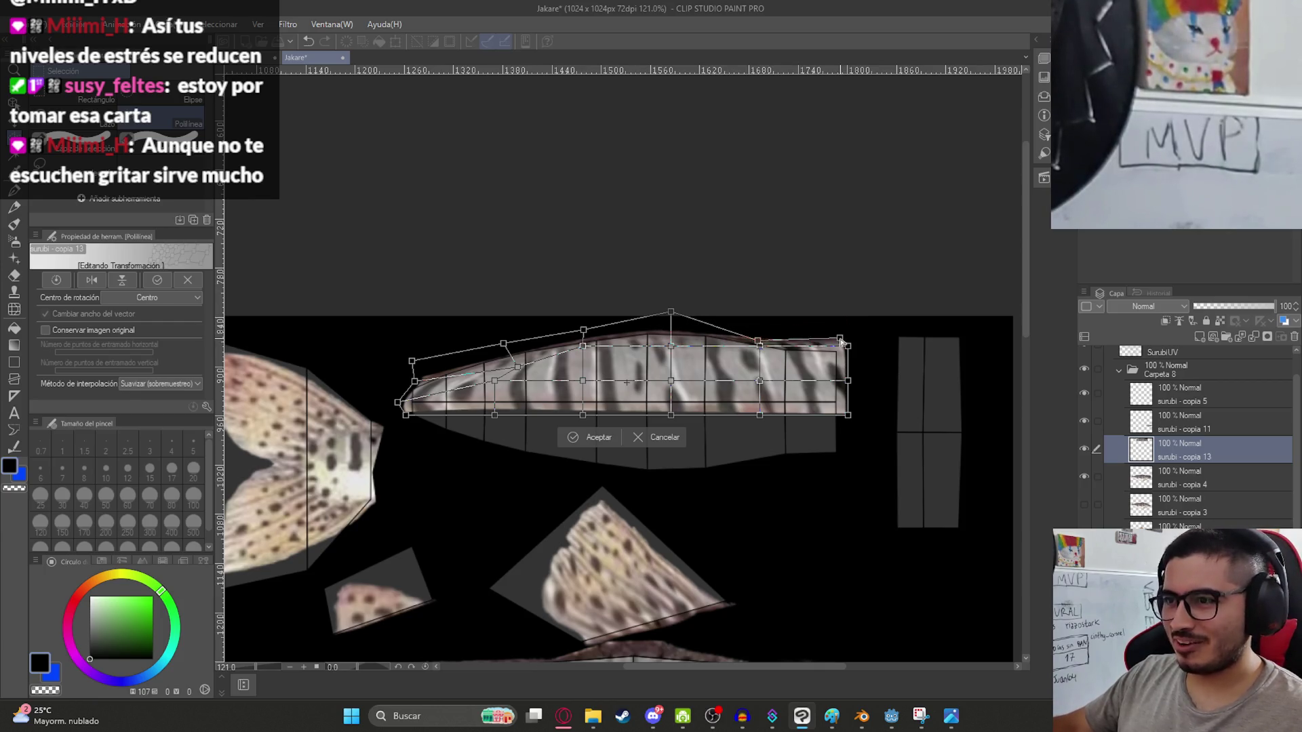
drag(760, 351, 764, 370)
drag(670, 346, 670, 370)
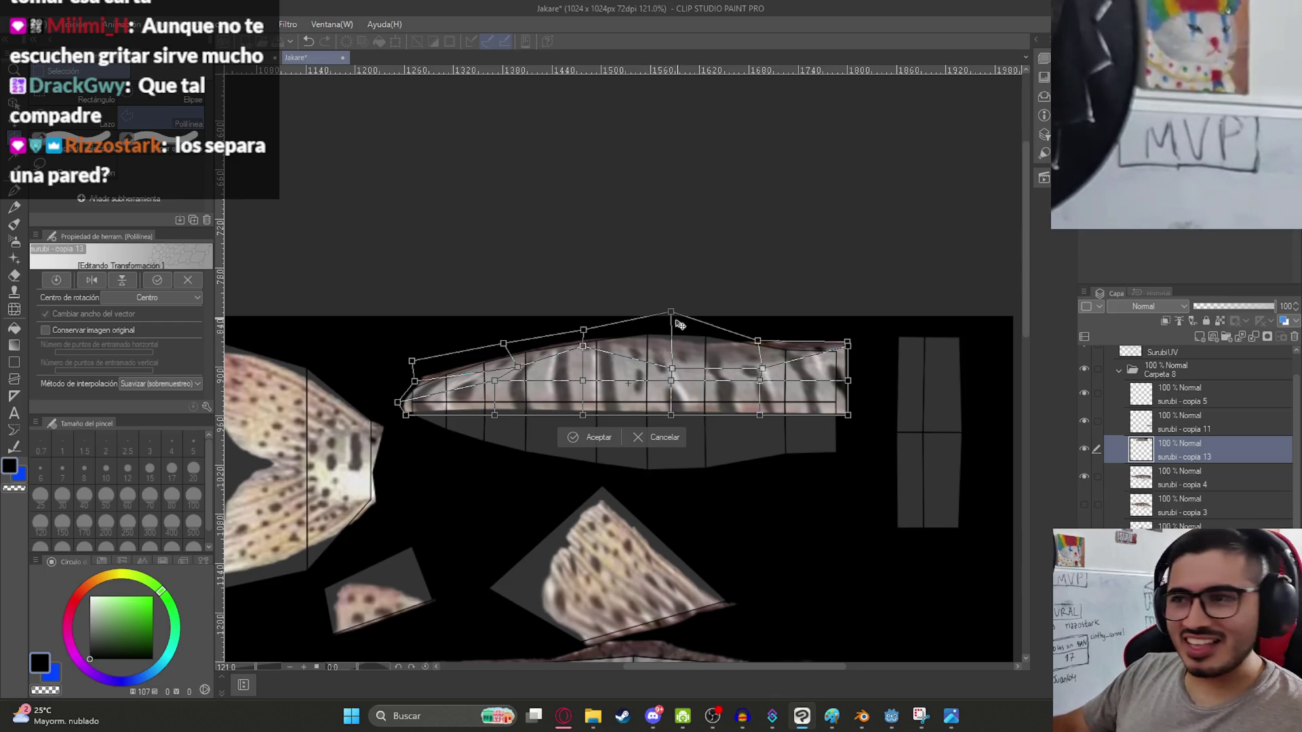
drag(583, 353, 588, 373)
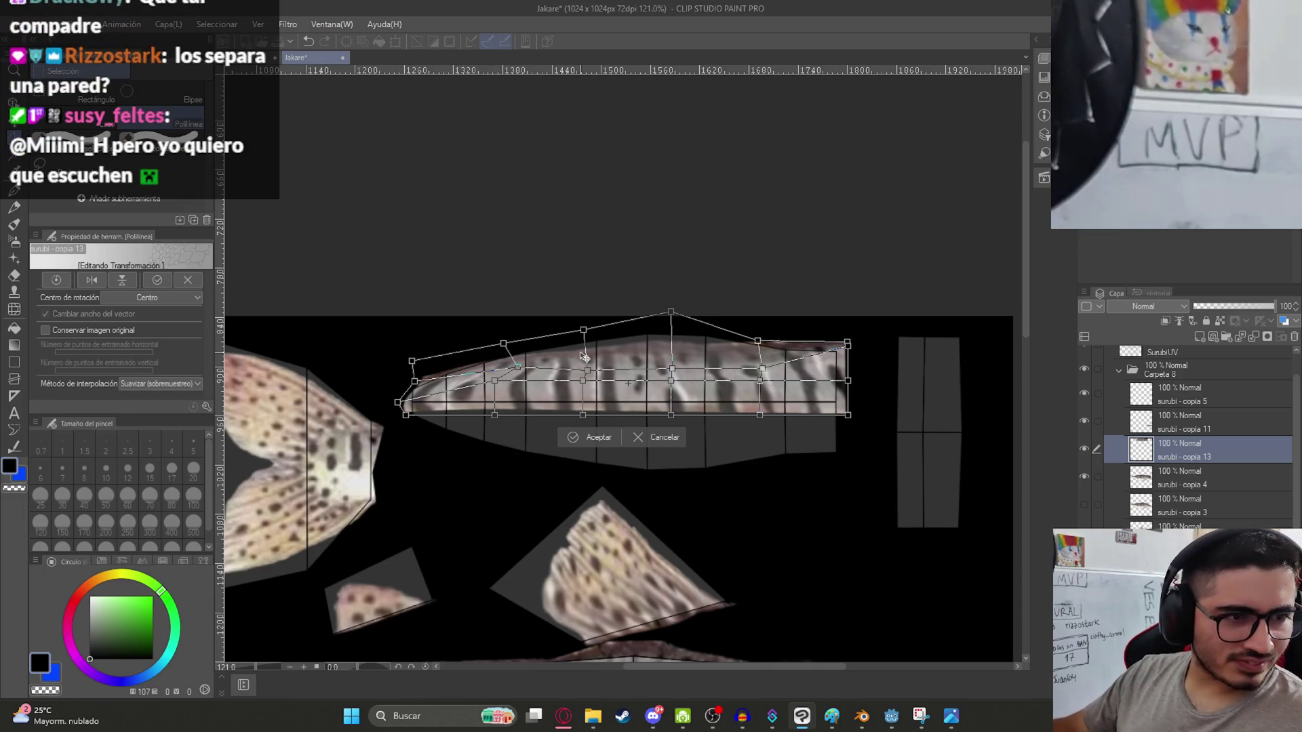
Raise the top-middle points to bulge the skin, adjust the middle points, and apply the warp.
drag(586, 330, 579, 306)
drag(676, 314, 676, 288)
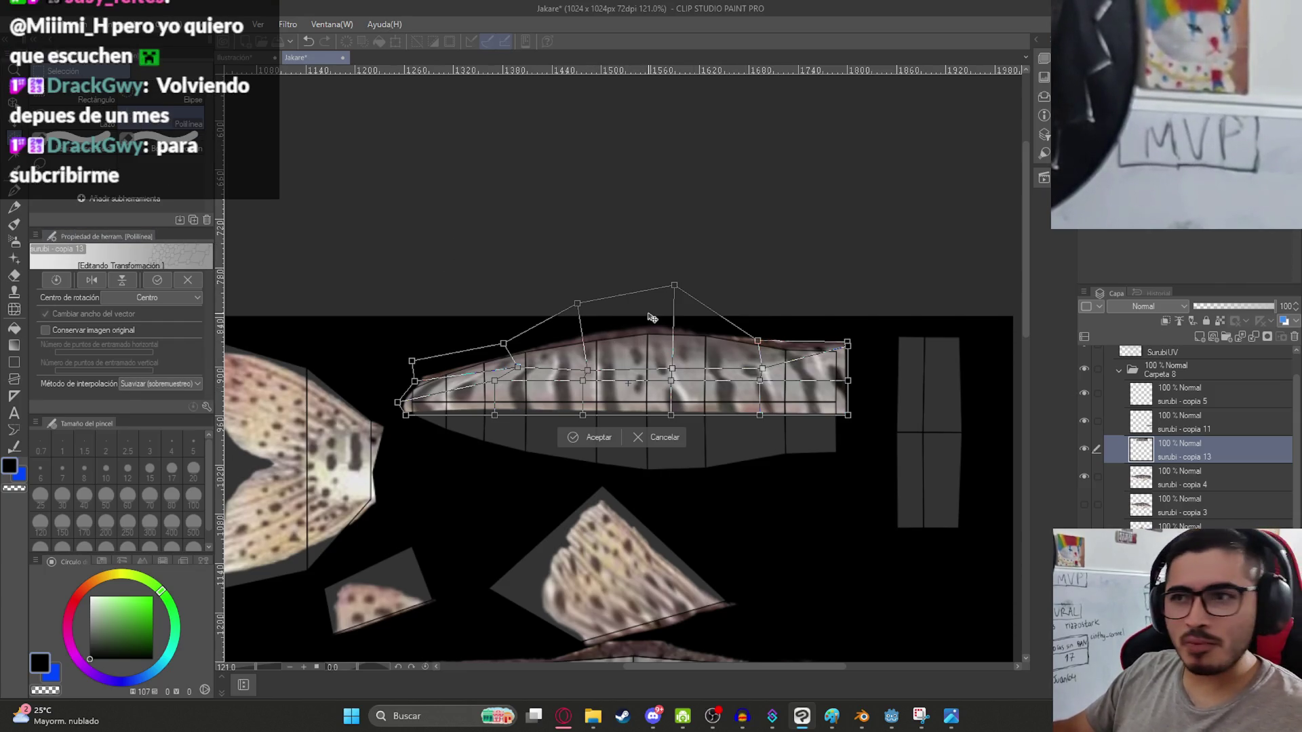
drag(674, 285, 682, 285)
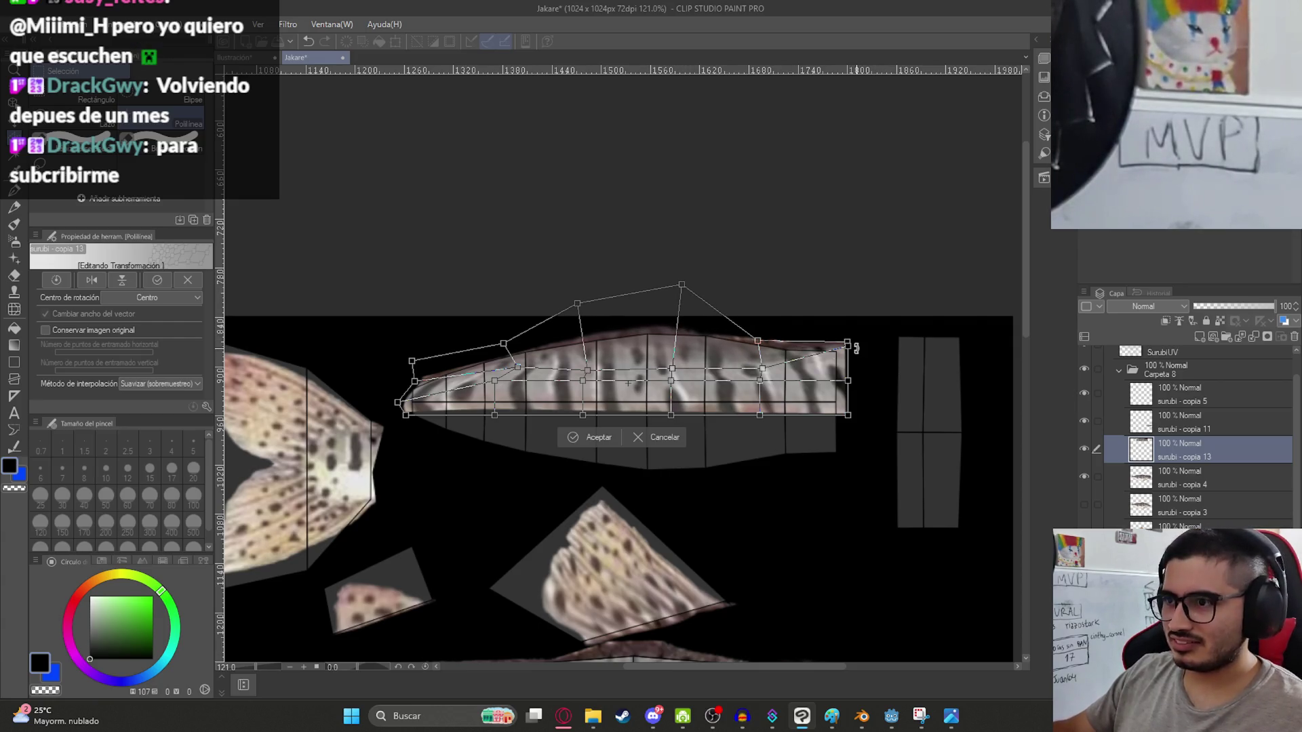
drag(847, 343, 845, 342)
drag(765, 415, 761, 389)
drag(671, 381, 669, 391)
drag(582, 380, 587, 387)
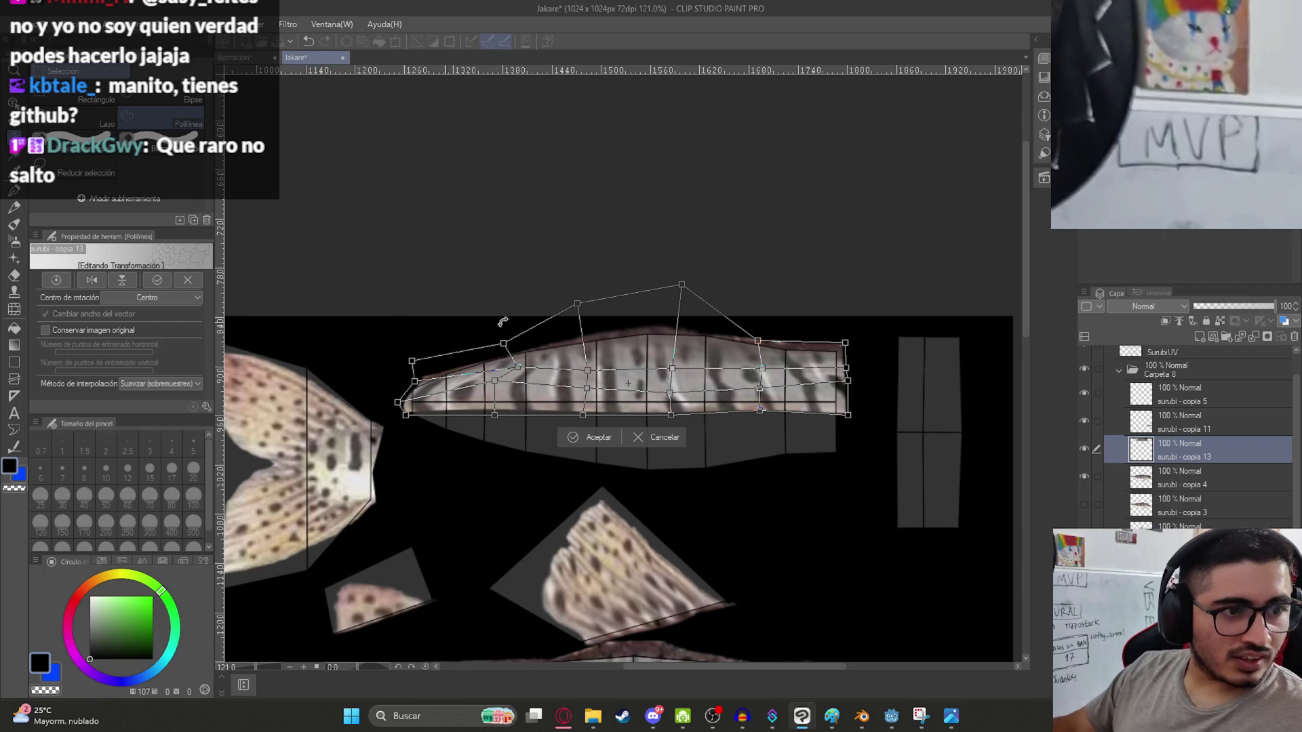
mouse_move(495, 382)
mouse_down()
mouse_move(506, 397)
mouse_move(522, 385)
mouse_move(514, 366)
mouse_up()
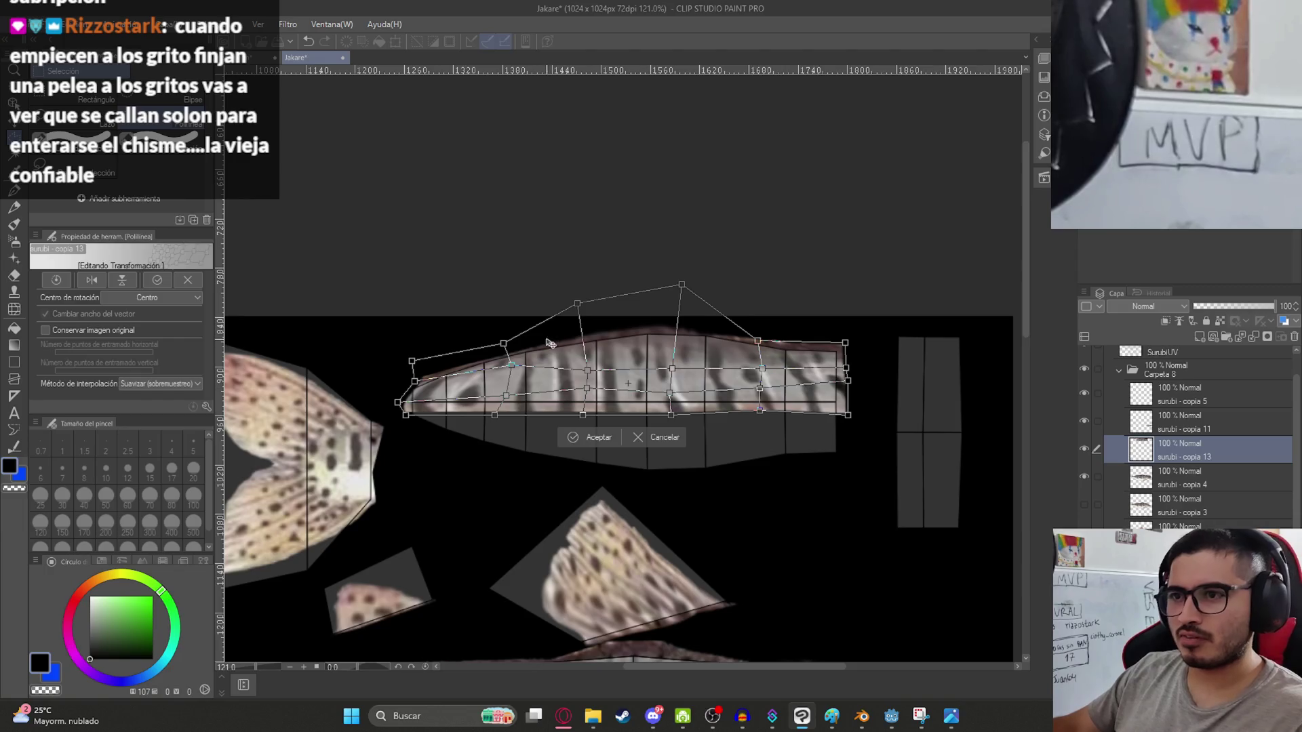
key(Return)
scroll(687, 364, up, 2)
scroll(687, 364, down, 2)
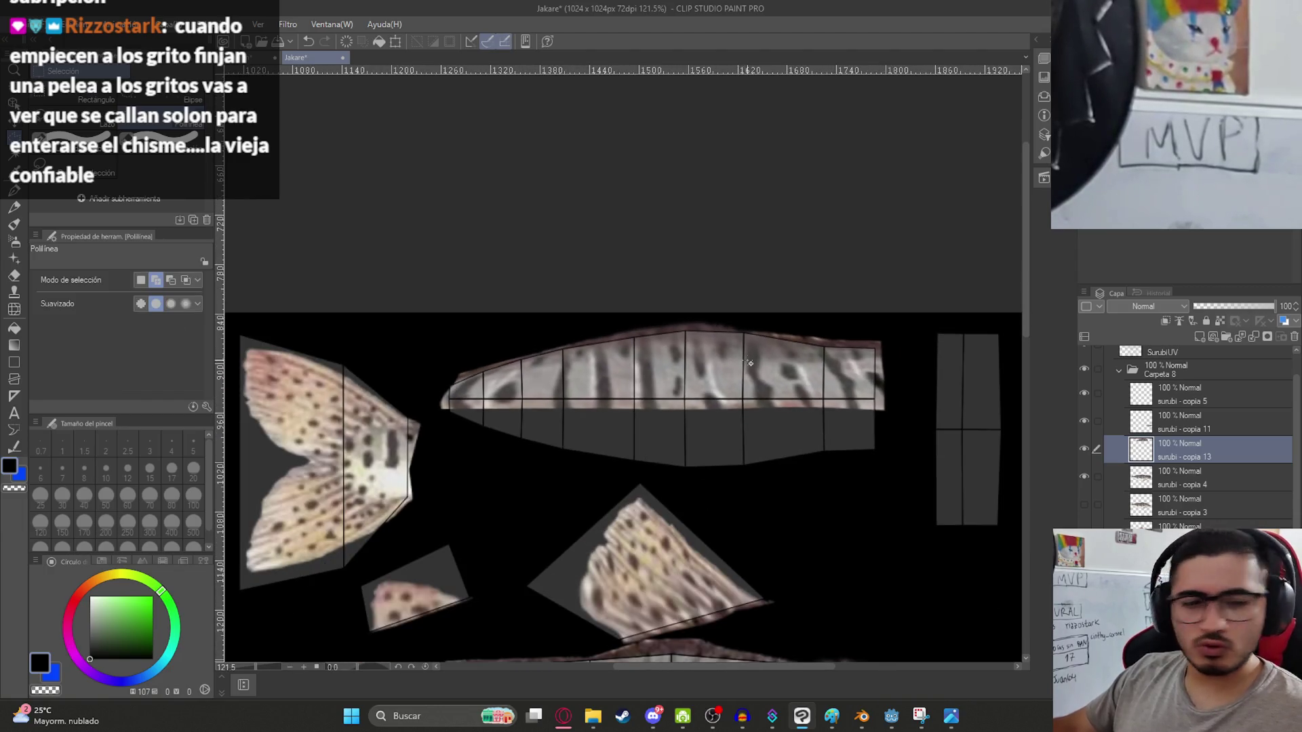
Duplicate the warped skin, flip it vertically and tilt it into place as the strip's lower half.
key(k)
key(ctrl+c)
key(ctrl+v)
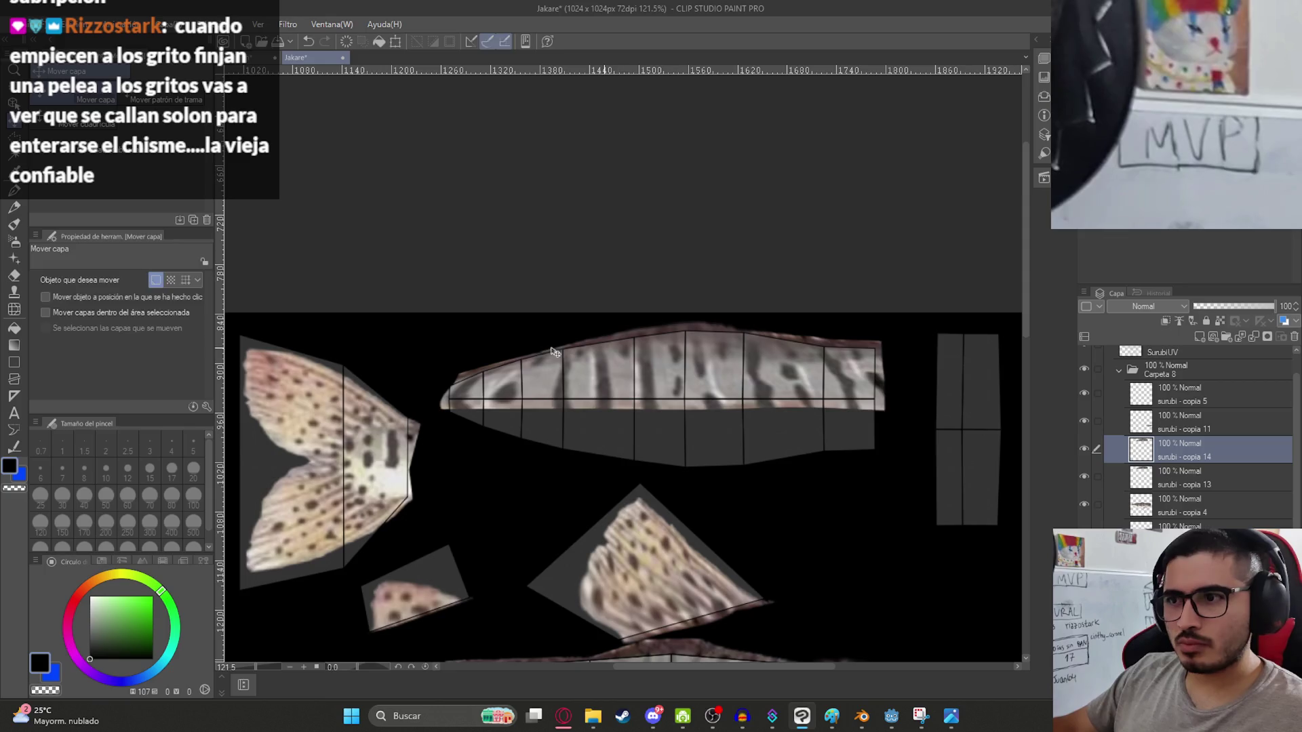
key(ctrl+t)
click(128, 282)
mouse_move(699, 356)
mouse_down()
mouse_move(702, 446)
mouse_move(702, 430)
mouse_up()
drag(932, 392, 931, 384)
drag(755, 447, 756, 438)
key(Return)
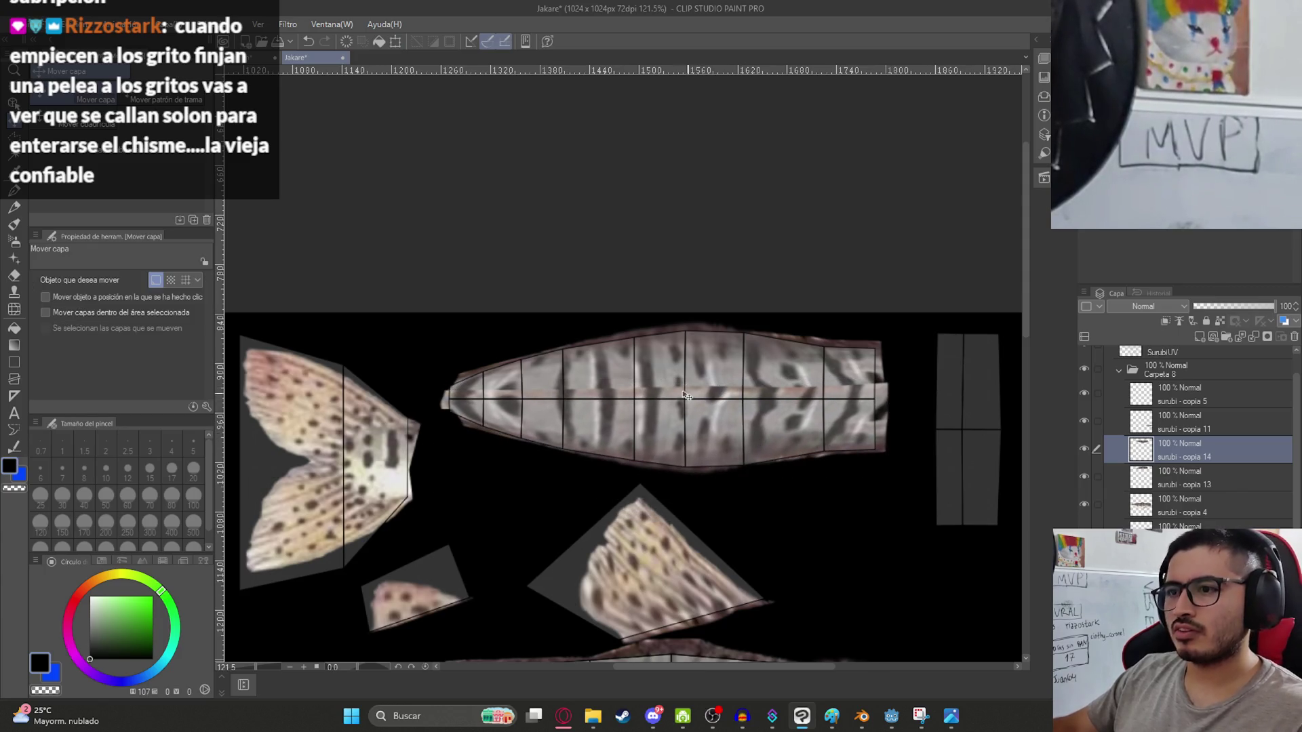
Save the Jakare texture file and switch to the Opera browser.
scroll(697, 406, down, 5)
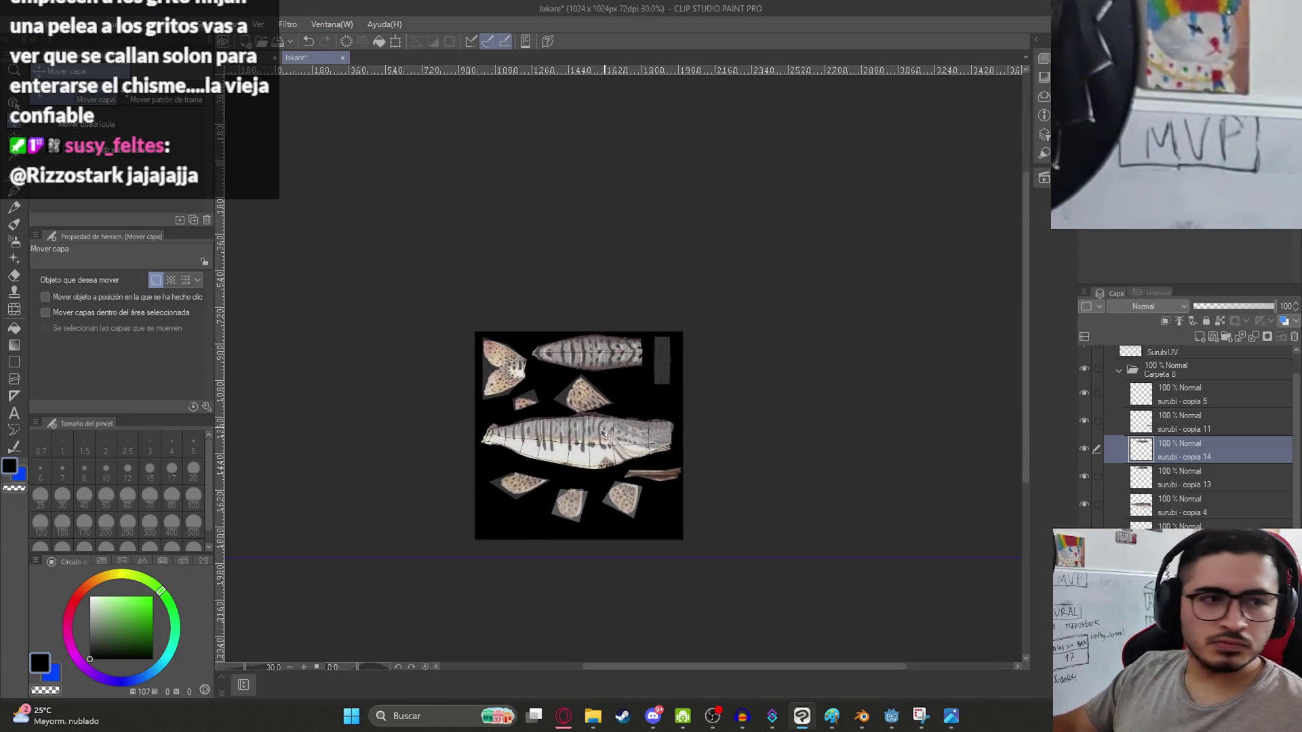
key(ctrl+s)
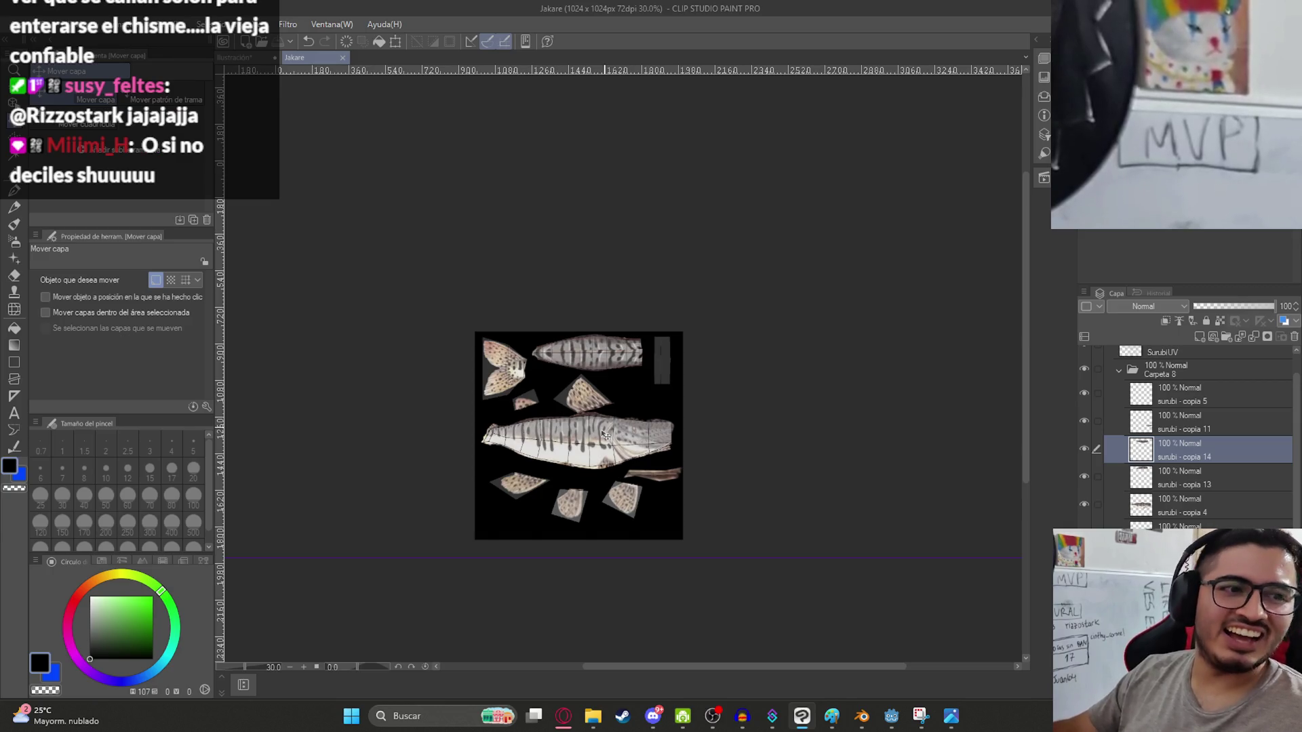
scroll(678, 424, up, 8)
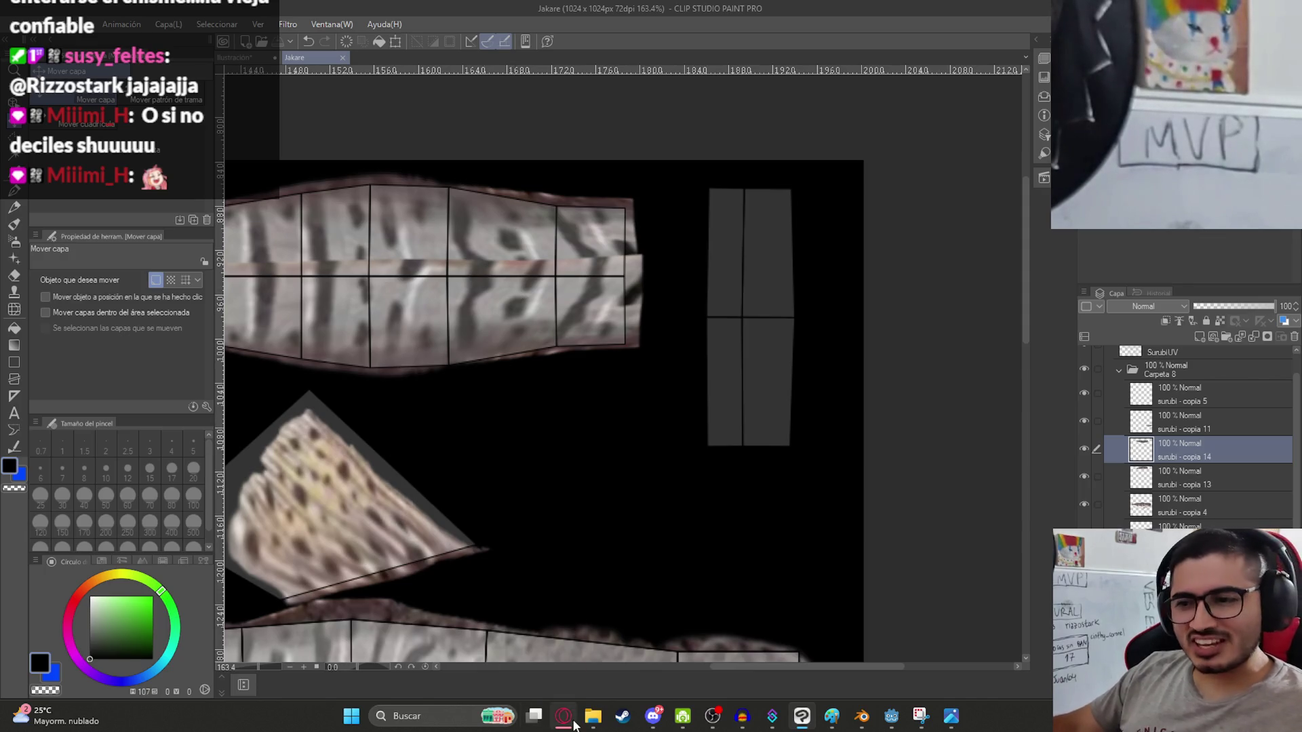
click(564, 716)
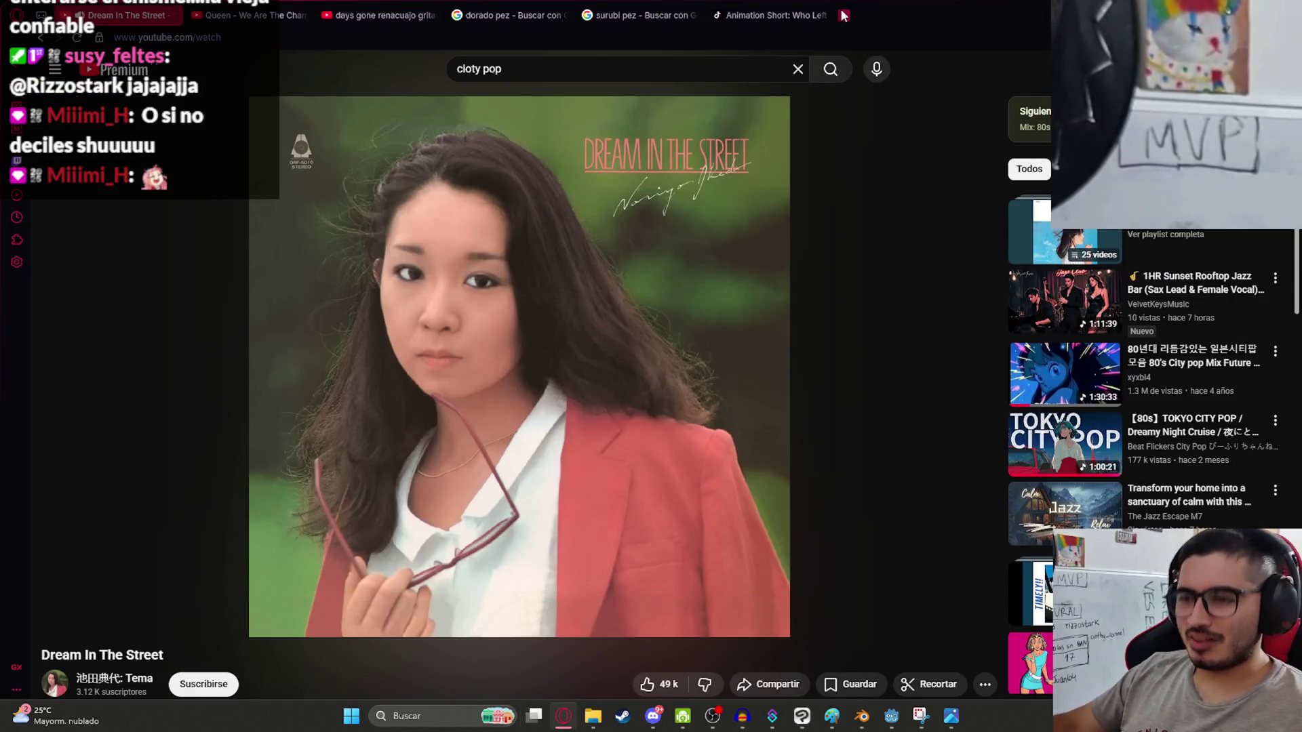
Open ChatGPT in a new browser tab and collapse its sidebar.
click(844, 15)
text(chatgpt)
key(Return)
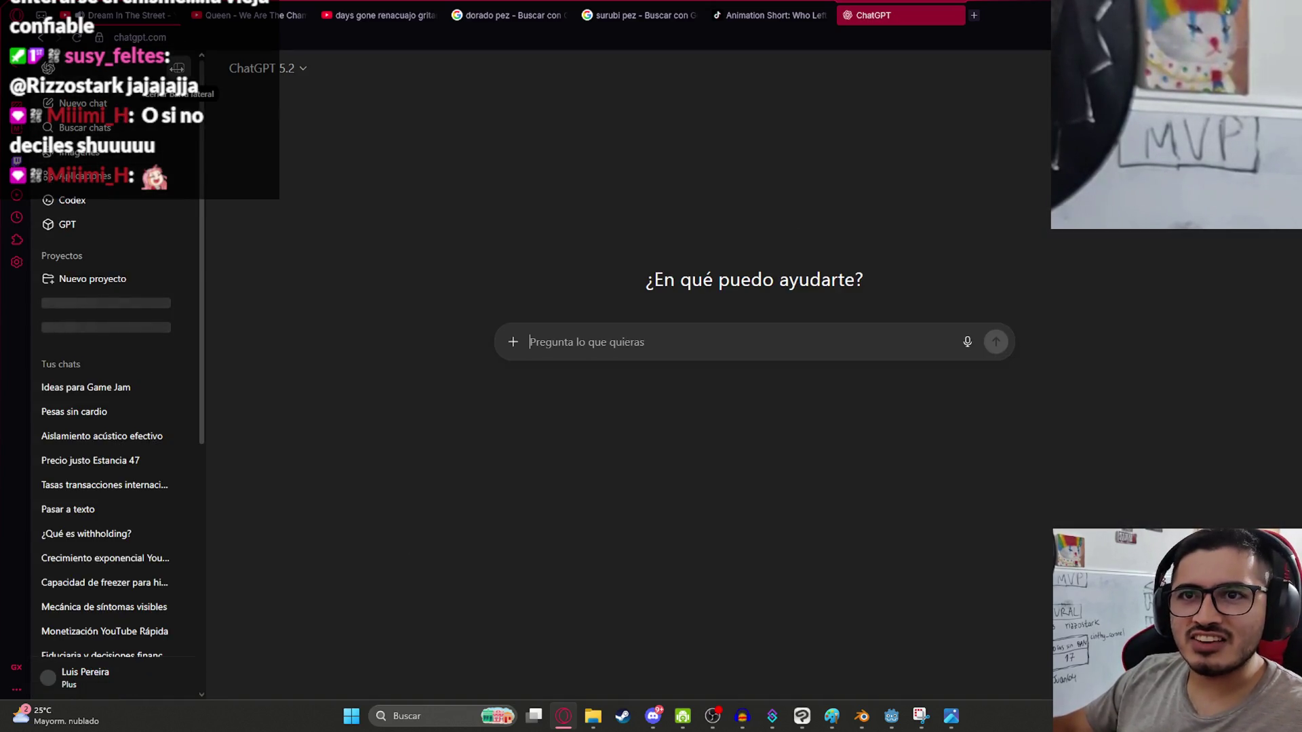
click(178, 68)
Ask, in Spanish, for ideas to quiet the neighbours' constantly shouting child without talking to them.
text(Ten)
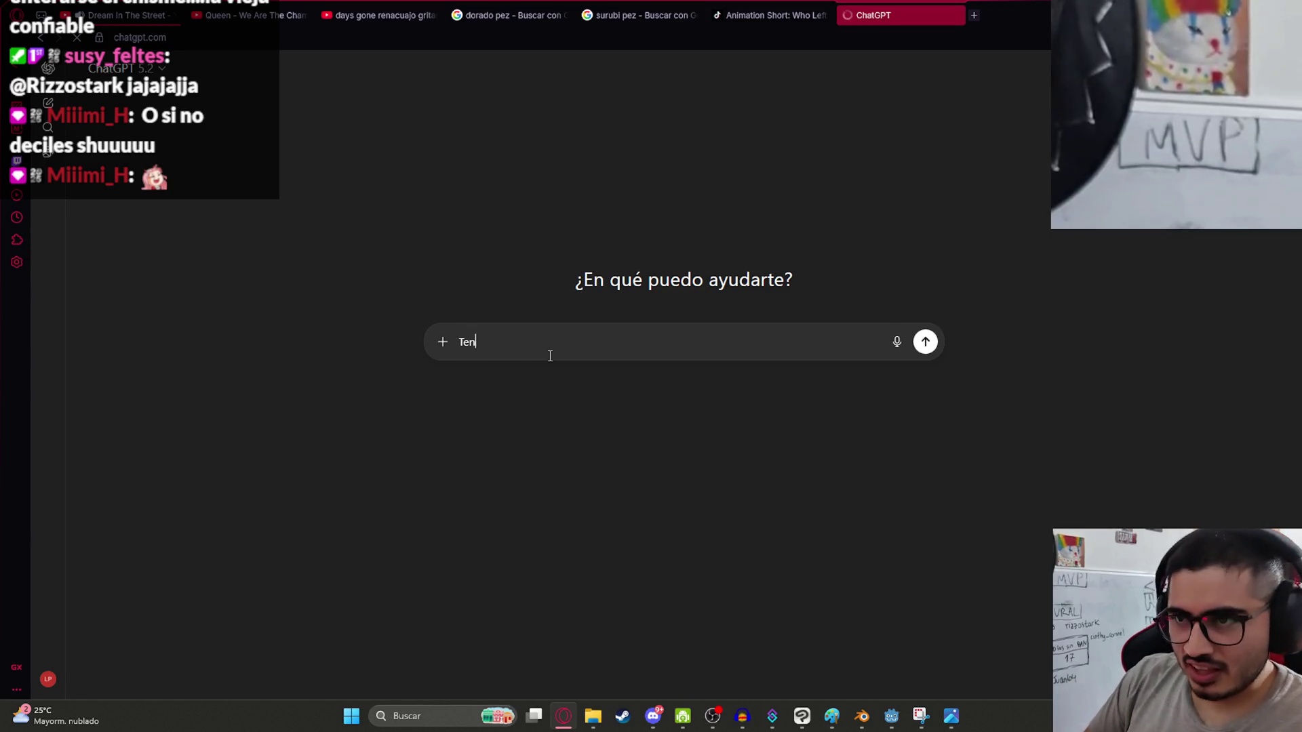
text(go unTengou)
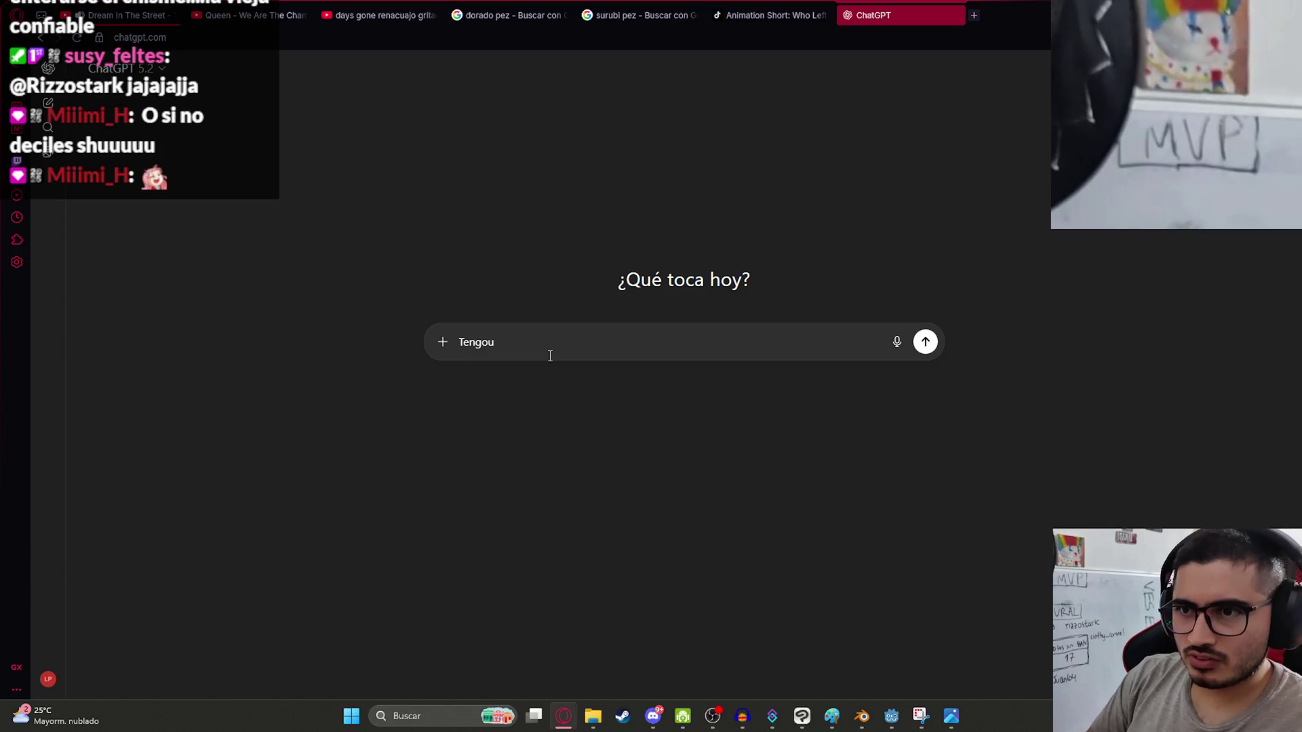
text(cinos que tienen un niño que no para de gritar, como hago pa)
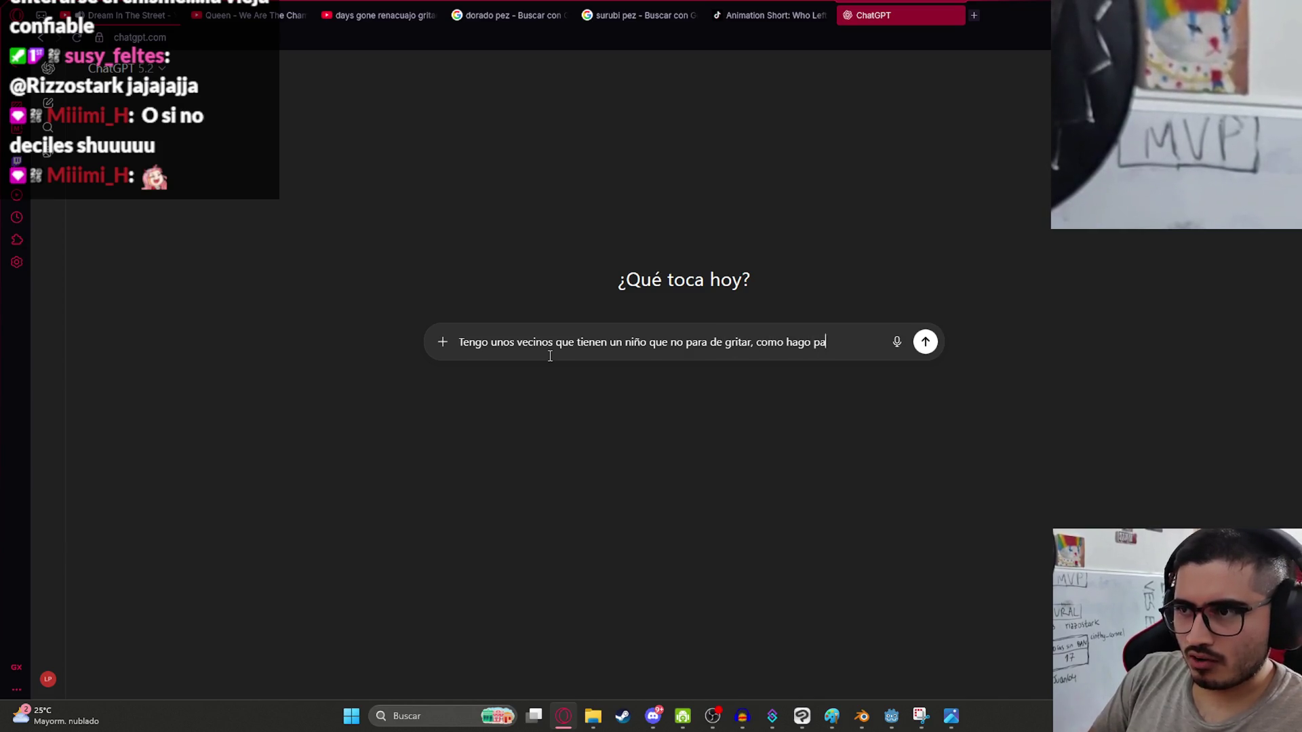
text(ra que se calle?)
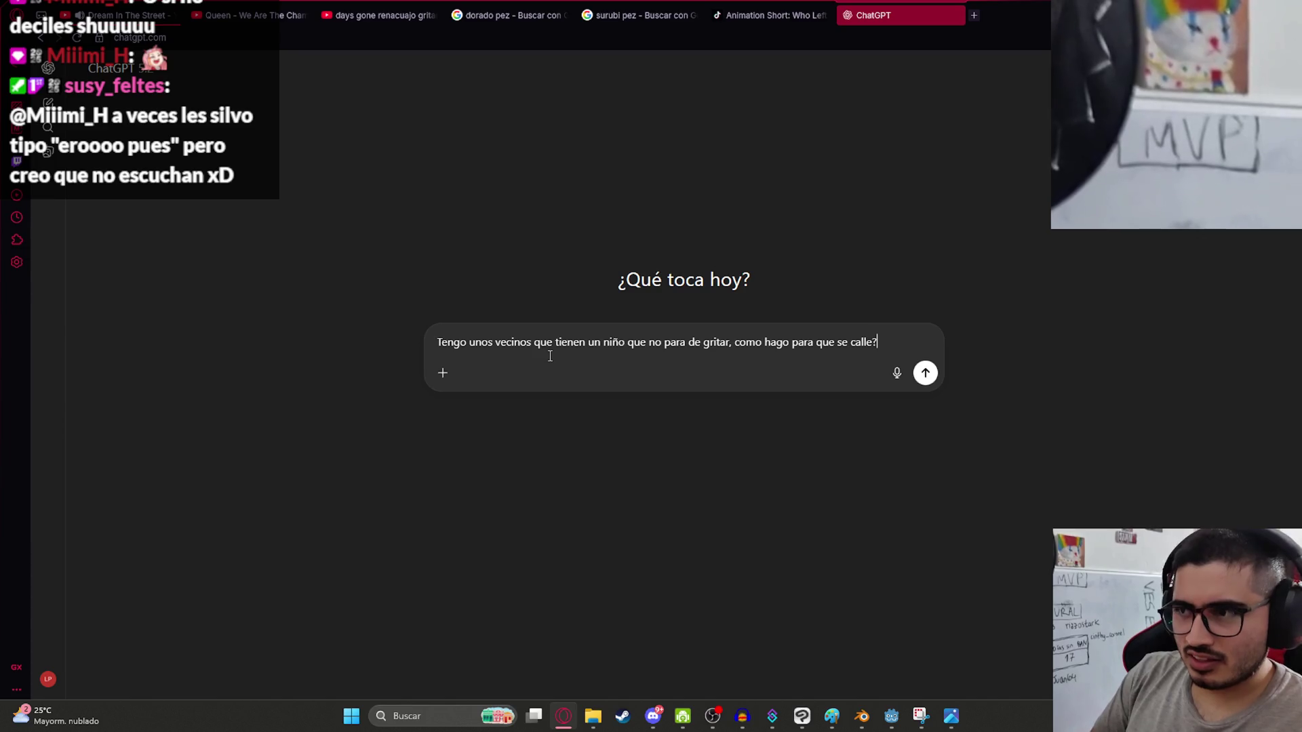
text( dame ideas que no requieran hablar con los vecinos porque)
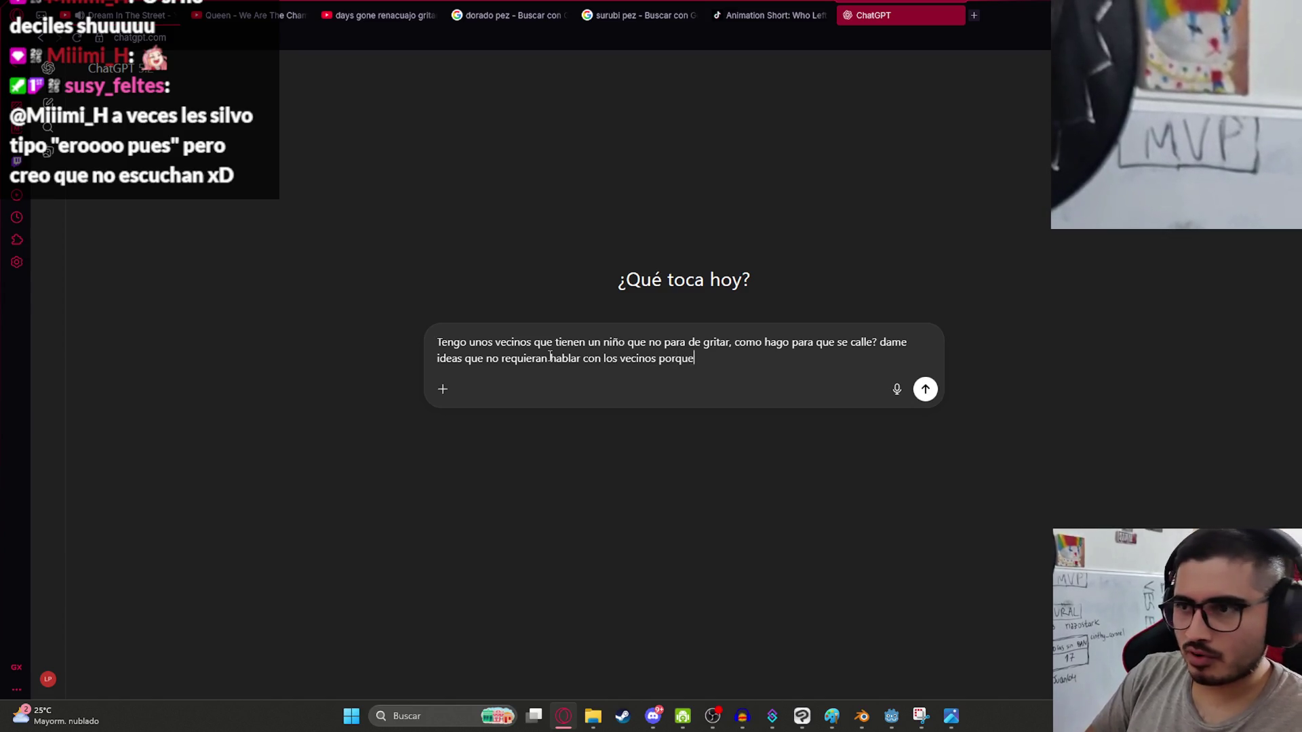
text(no sirve de nada)
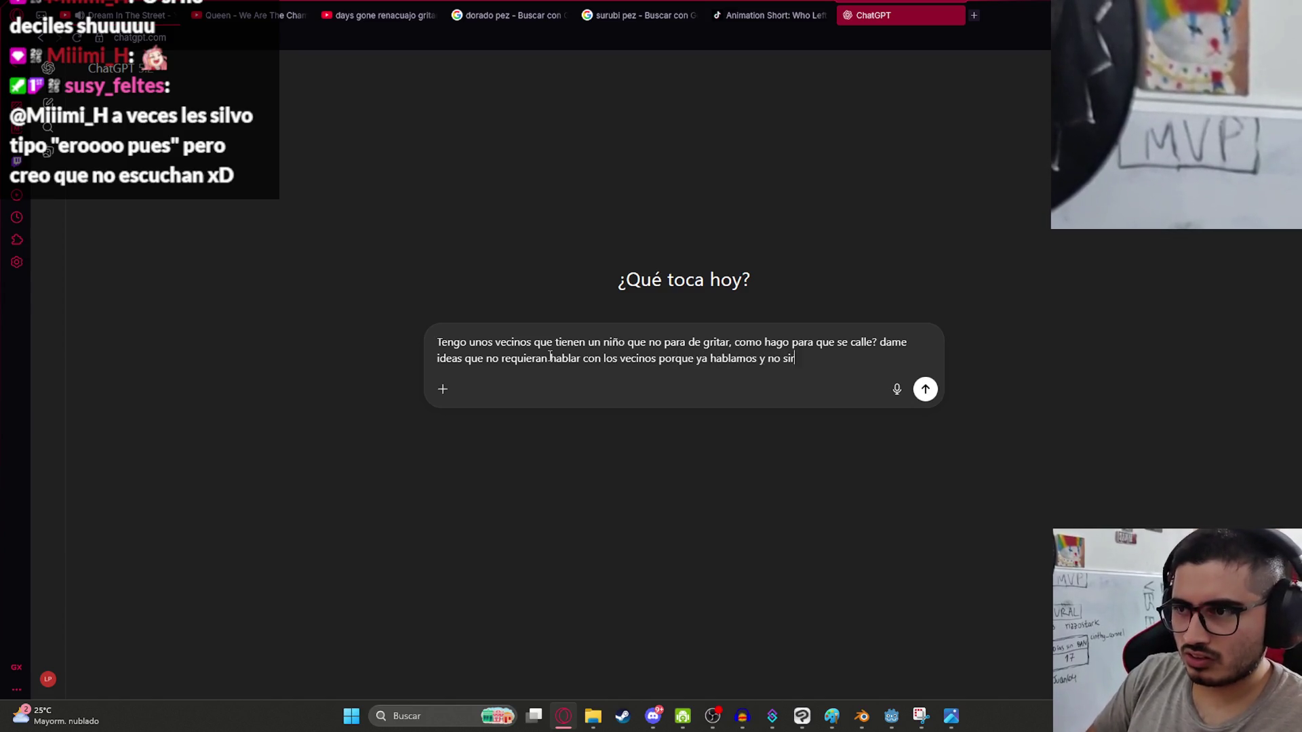
key(Return)
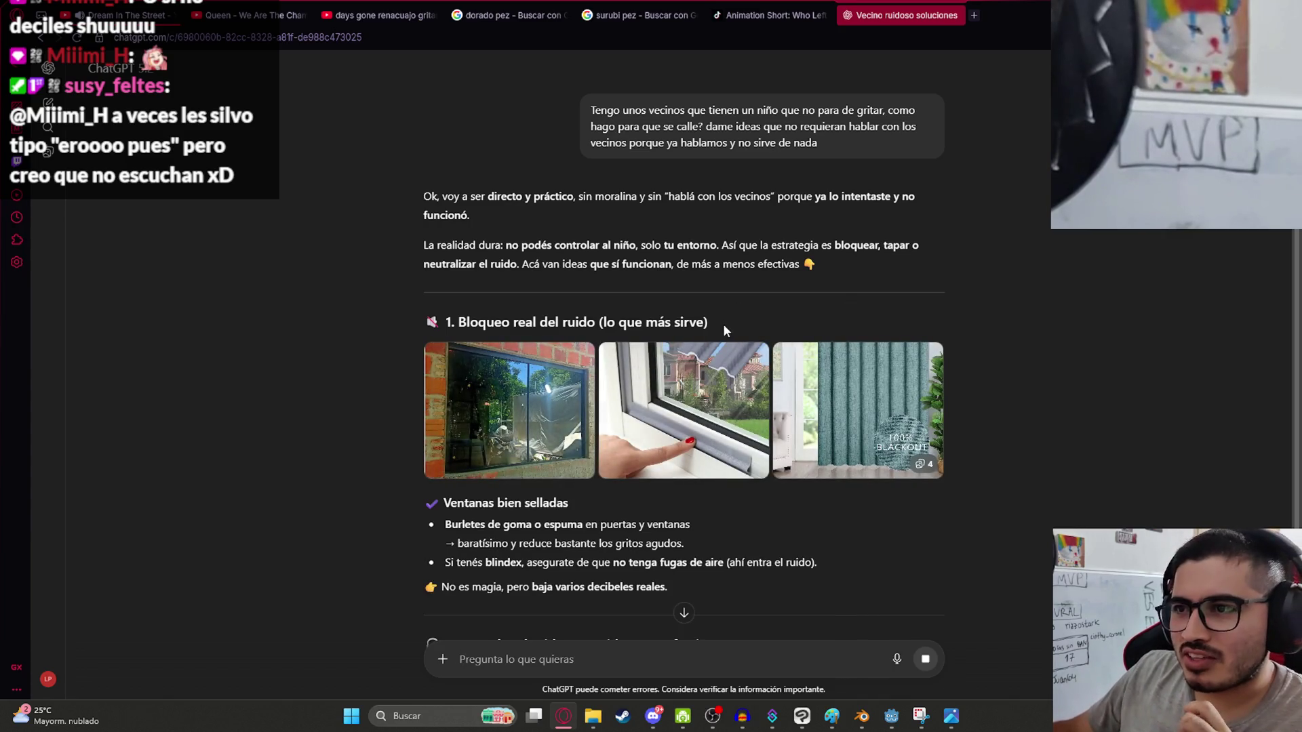
Read through ChatGPT's reply, highlighting the rain-sound and headphones suggestions.
scroll(343, 529, down, 3)
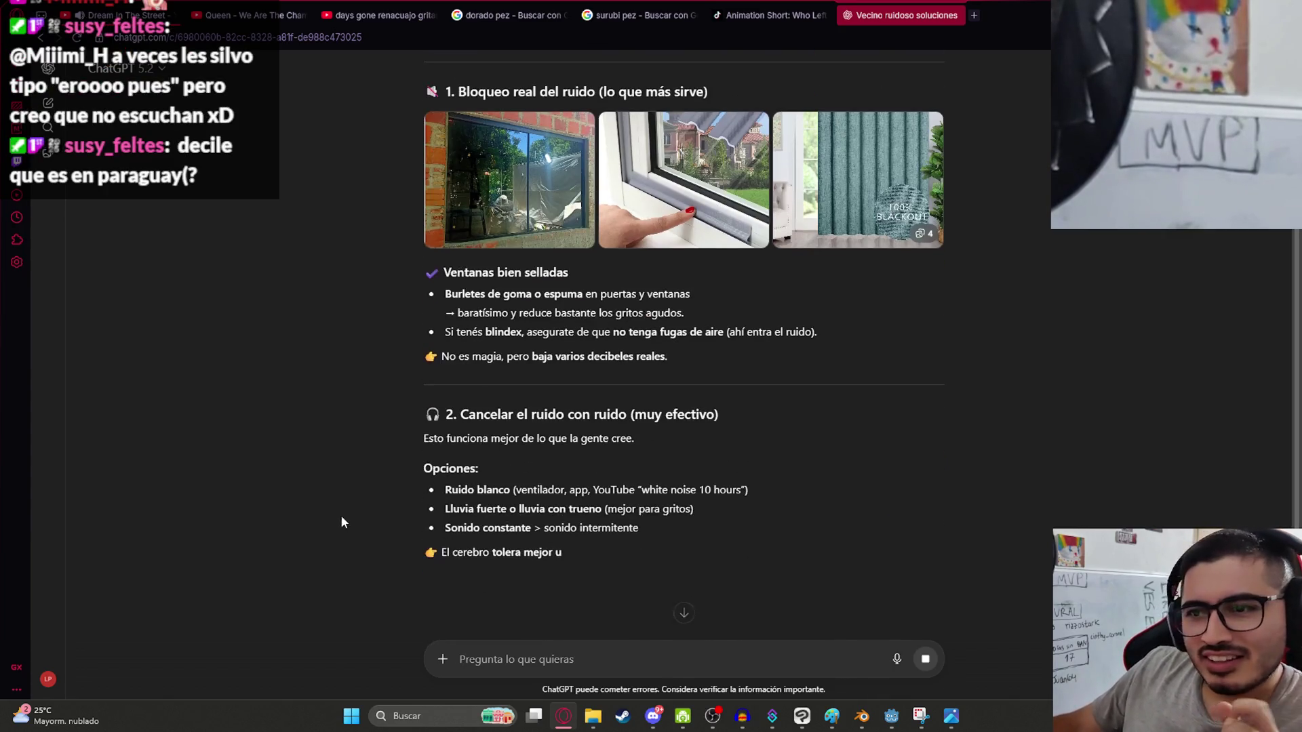
drag(424, 439, 567, 439)
click(472, 460)
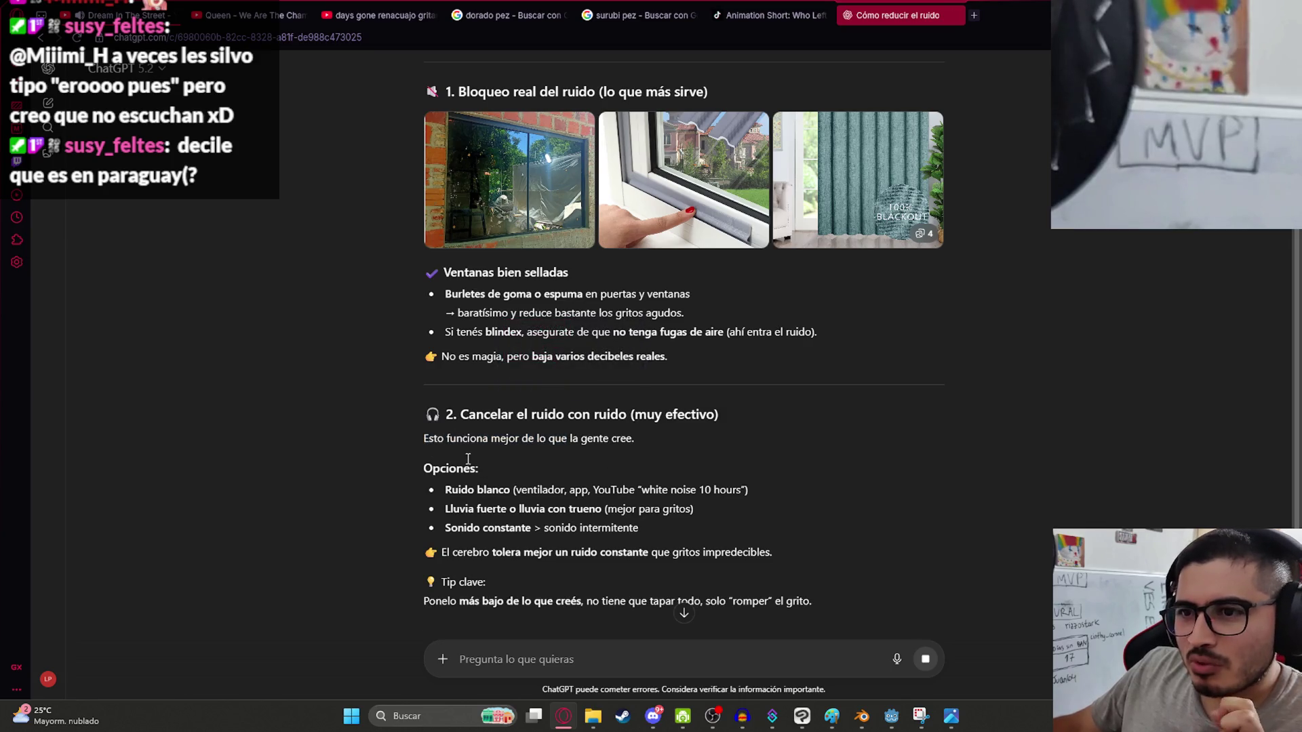
drag(423, 439, 634, 440)
scroll(459, 352, down, 2)
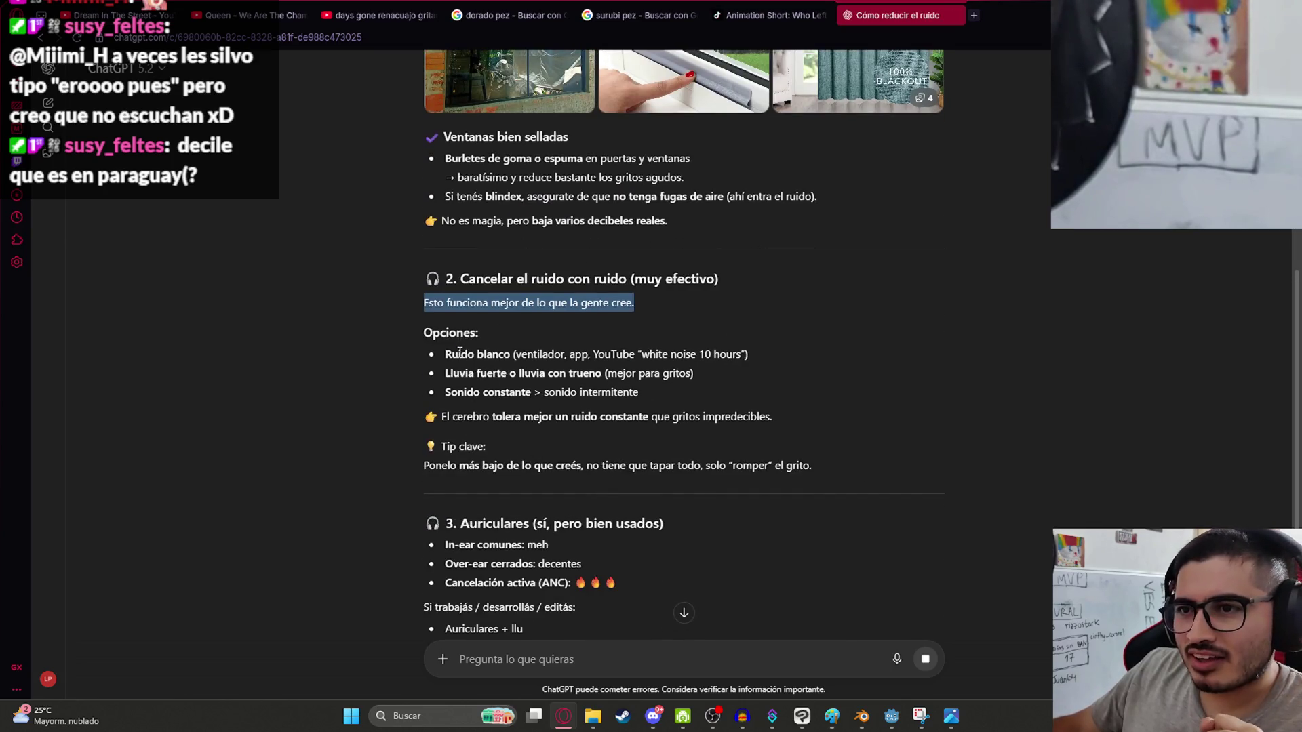
click(440, 354)
mouse_move(461, 380)
mouse_down()
mouse_move(637, 393)
mouse_move(468, 392)
mouse_up()
click(475, 379)
click(621, 494)
scroll(622, 494, down, 3)
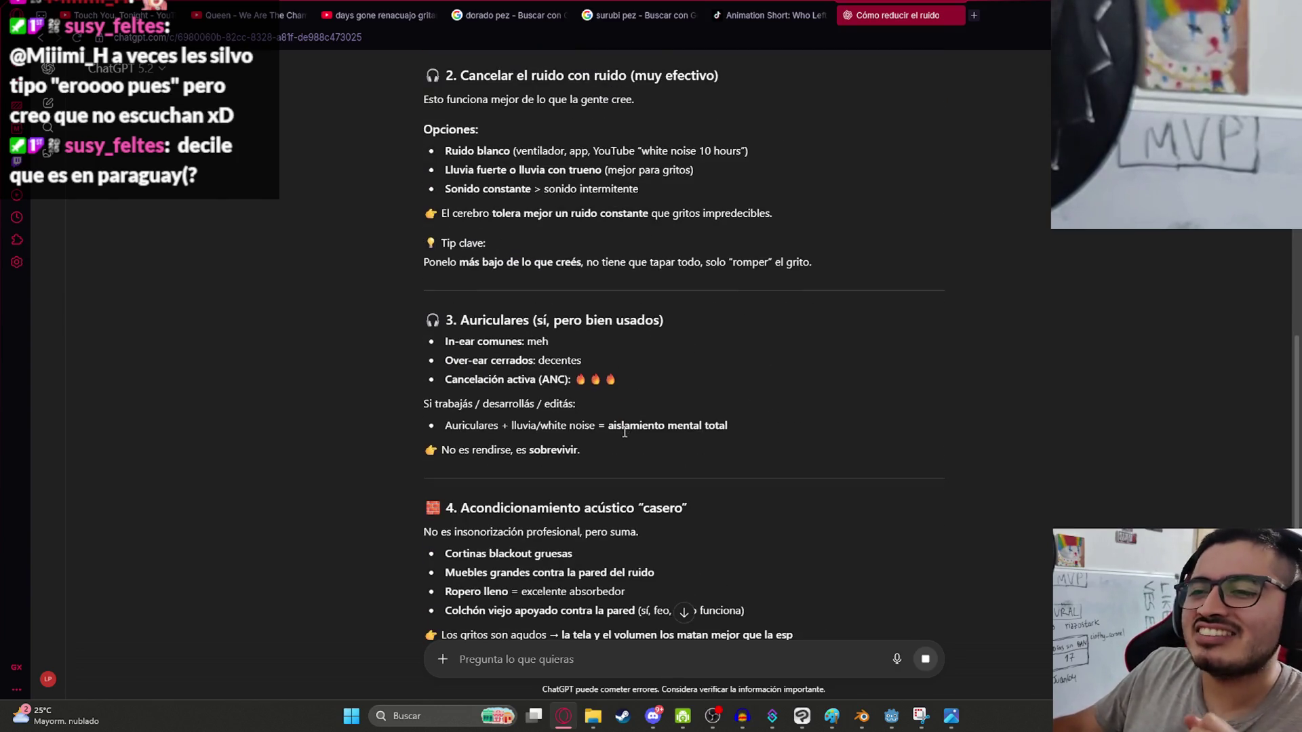
scroll(494, 145, down, 2)
drag(495, 145, 668, 157)
click(742, 292)
Read the rest of the reply, highlighting the activity-scheduling and shouting-children lines.
scroll(515, 294, down, 1)
drag(513, 274, 686, 275)
click(800, 407)
scroll(553, 427, down, 4)
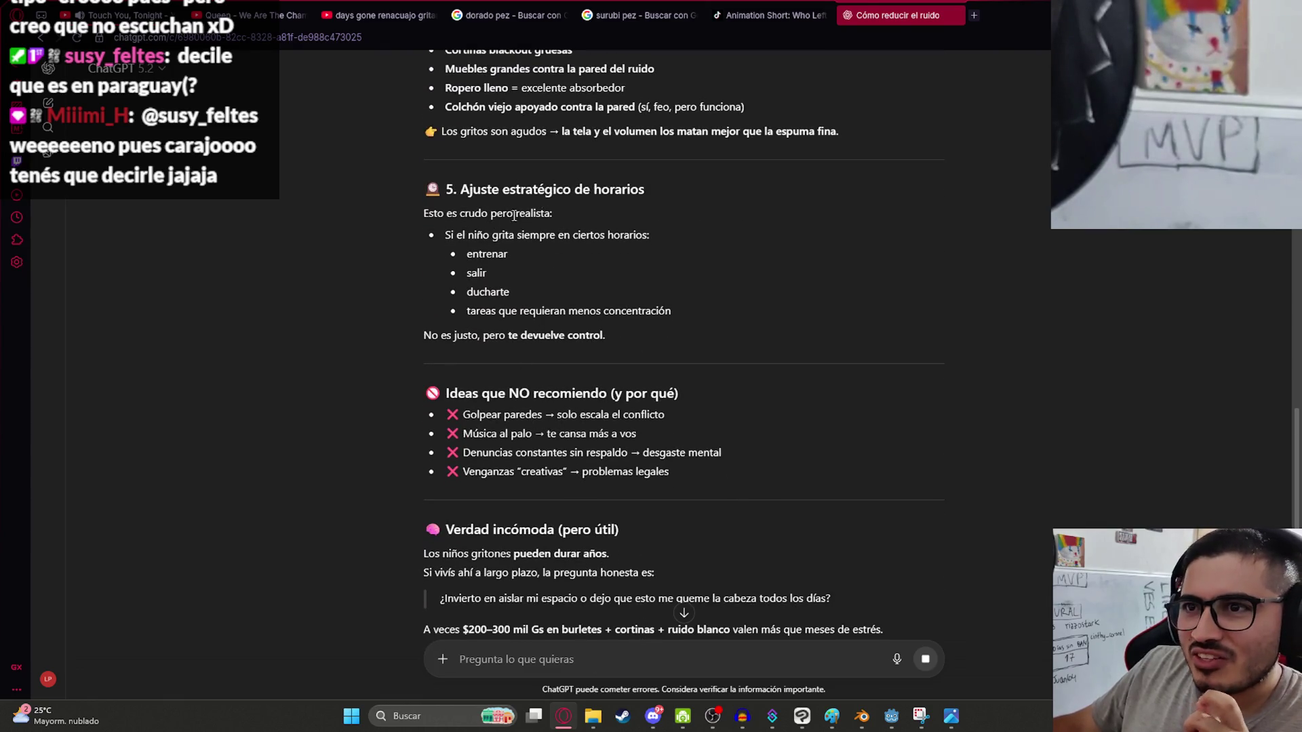
mouse_move(465, 252)
mouse_down()
mouse_move(509, 257)
mouse_move(511, 293)
mouse_up()
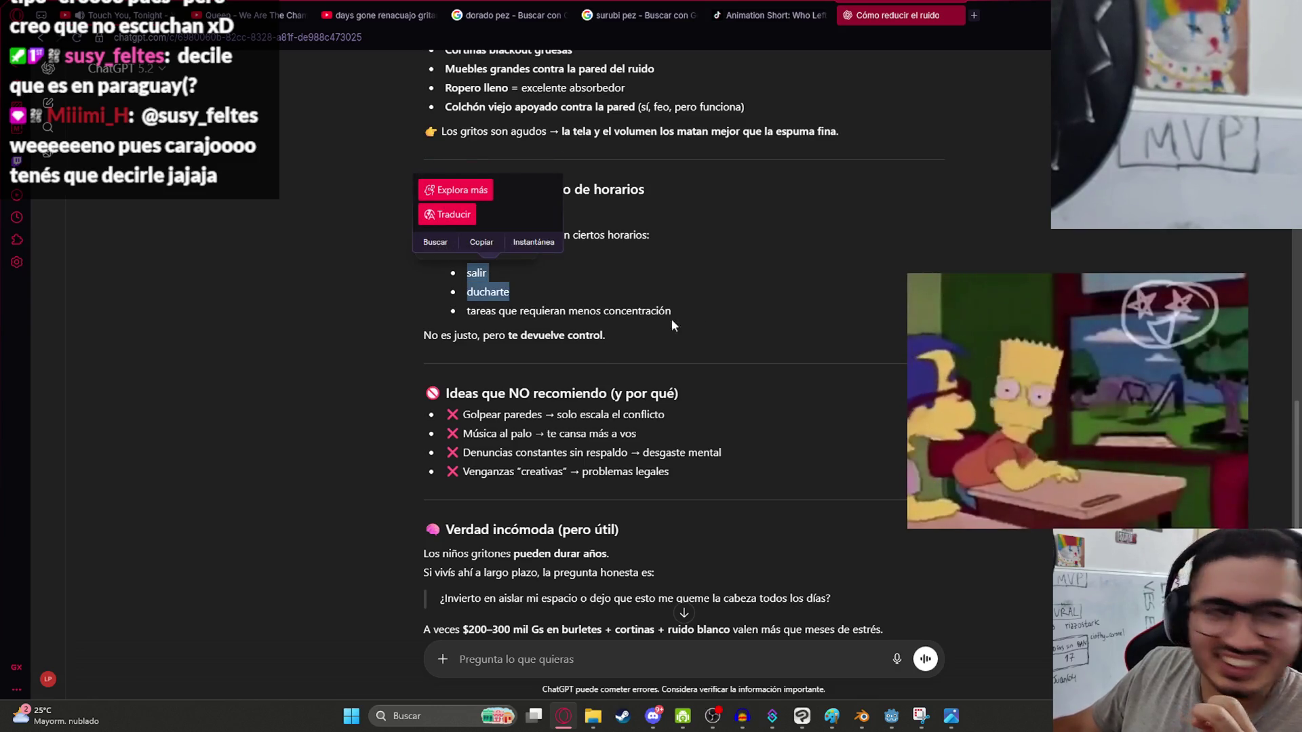
click(873, 321)
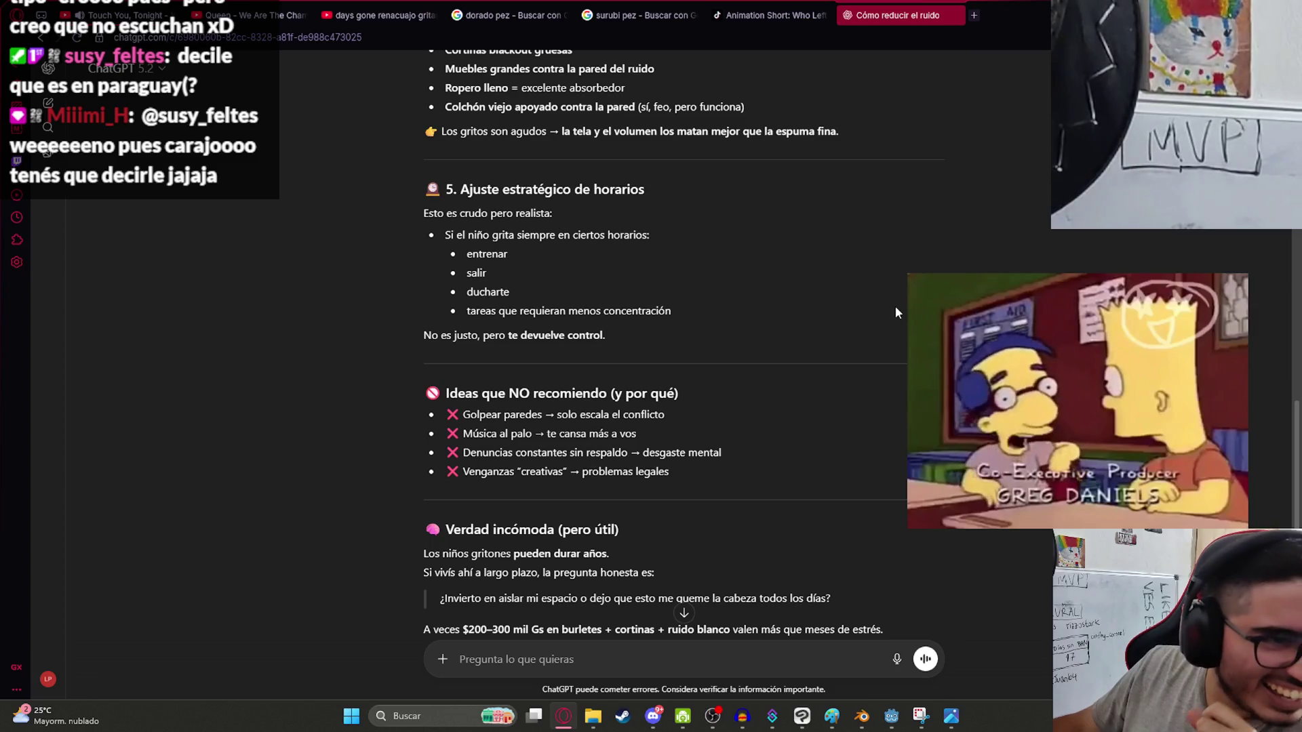
scroll(715, 546, down, 4)
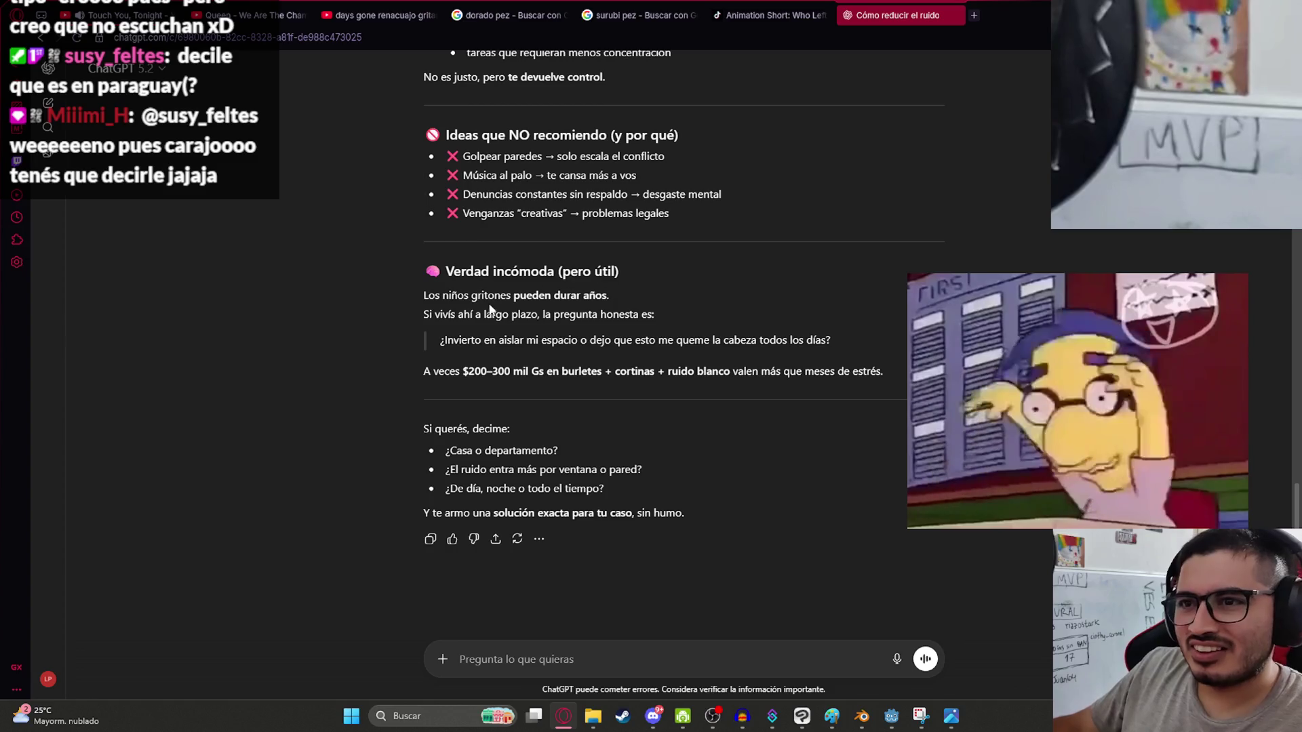
drag(455, 294, 663, 296)
click(508, 357)
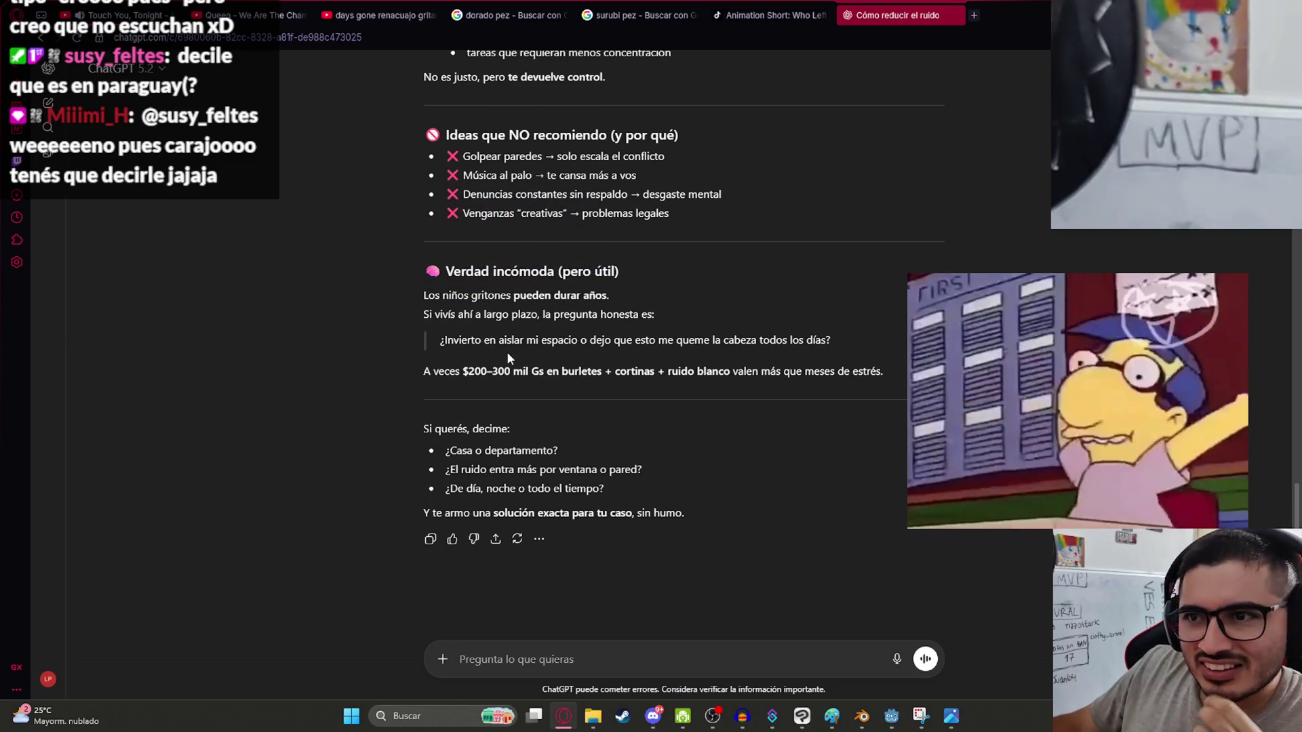
mouse_move(472, 341)
mouse_down()
mouse_move(831, 342)
mouse_move(384, 401)
mouse_up()
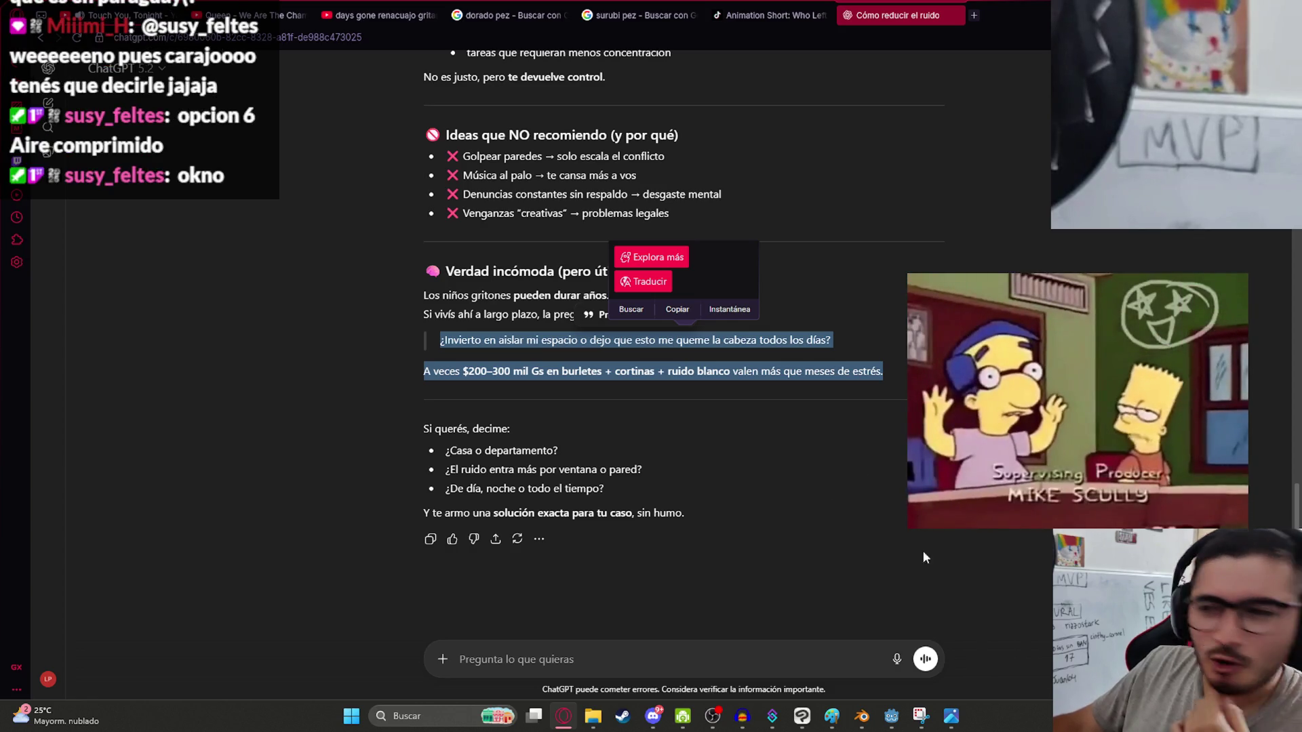
click(895, 724)
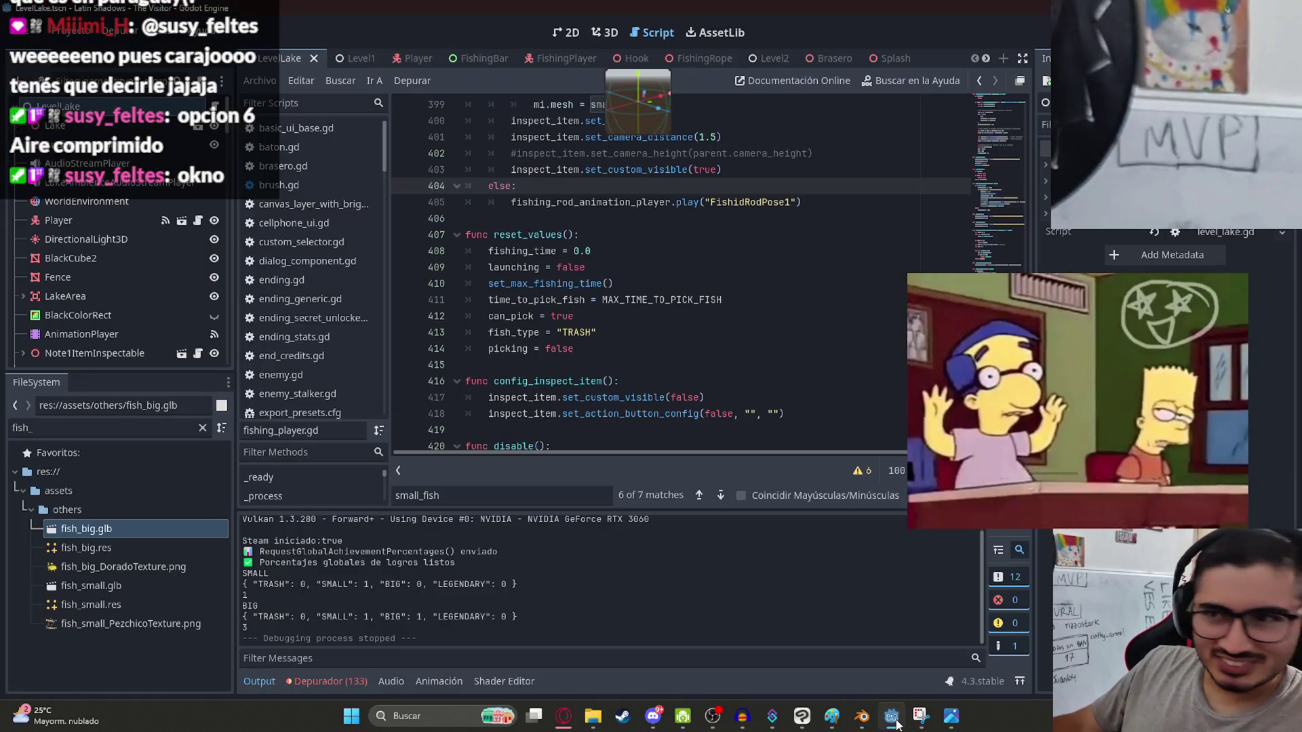
click(895, 725)
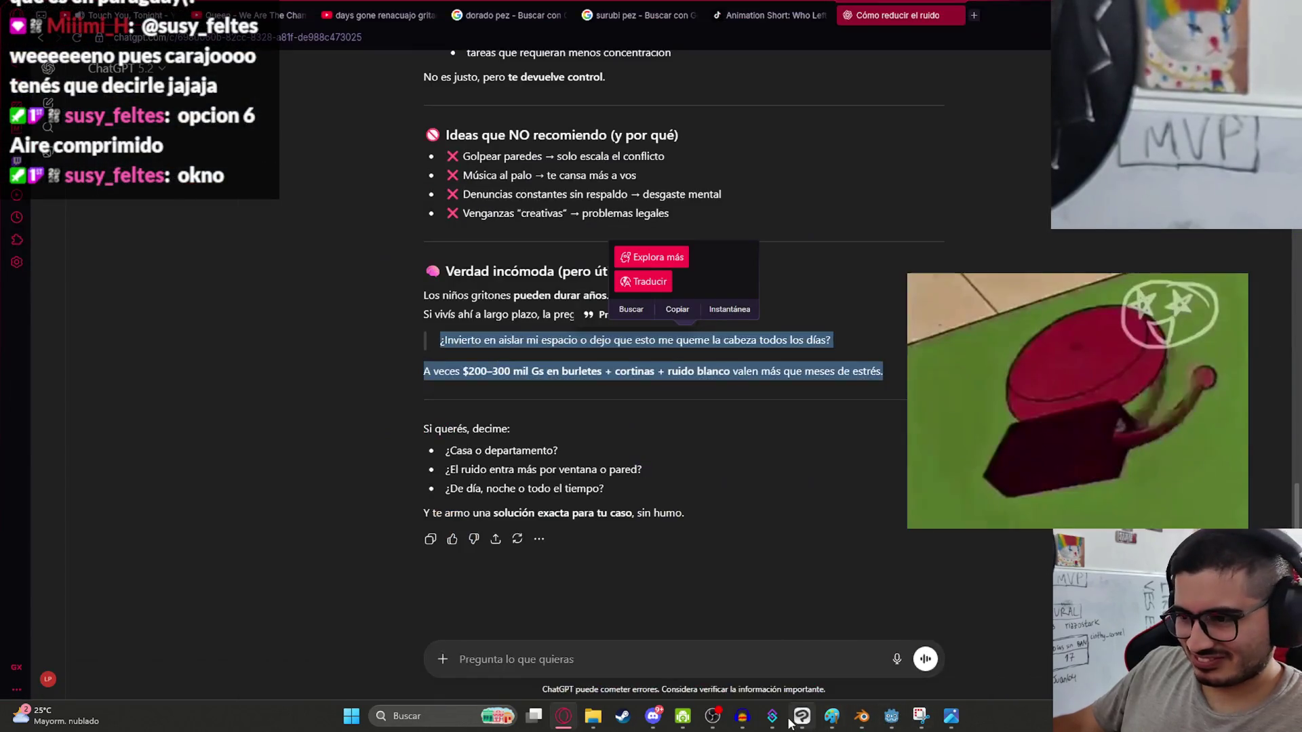
Back in Clip Studio, select layer surubi - copia 11 and rotate its strip about 90° upright.
click(802, 718)
scroll(553, 393, down, 3)
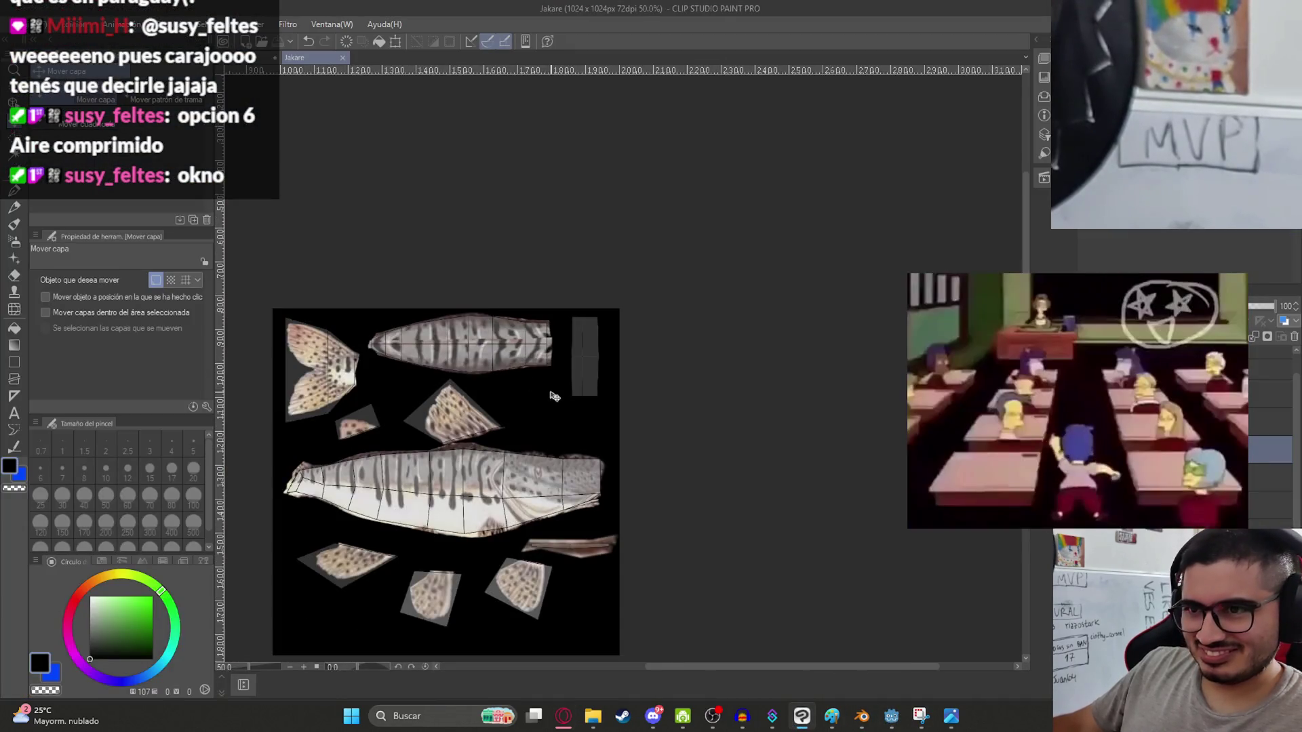
scroll(564, 394, up, 3)
scroll(570, 398, up, 2)
scroll(592, 416, down, 4)
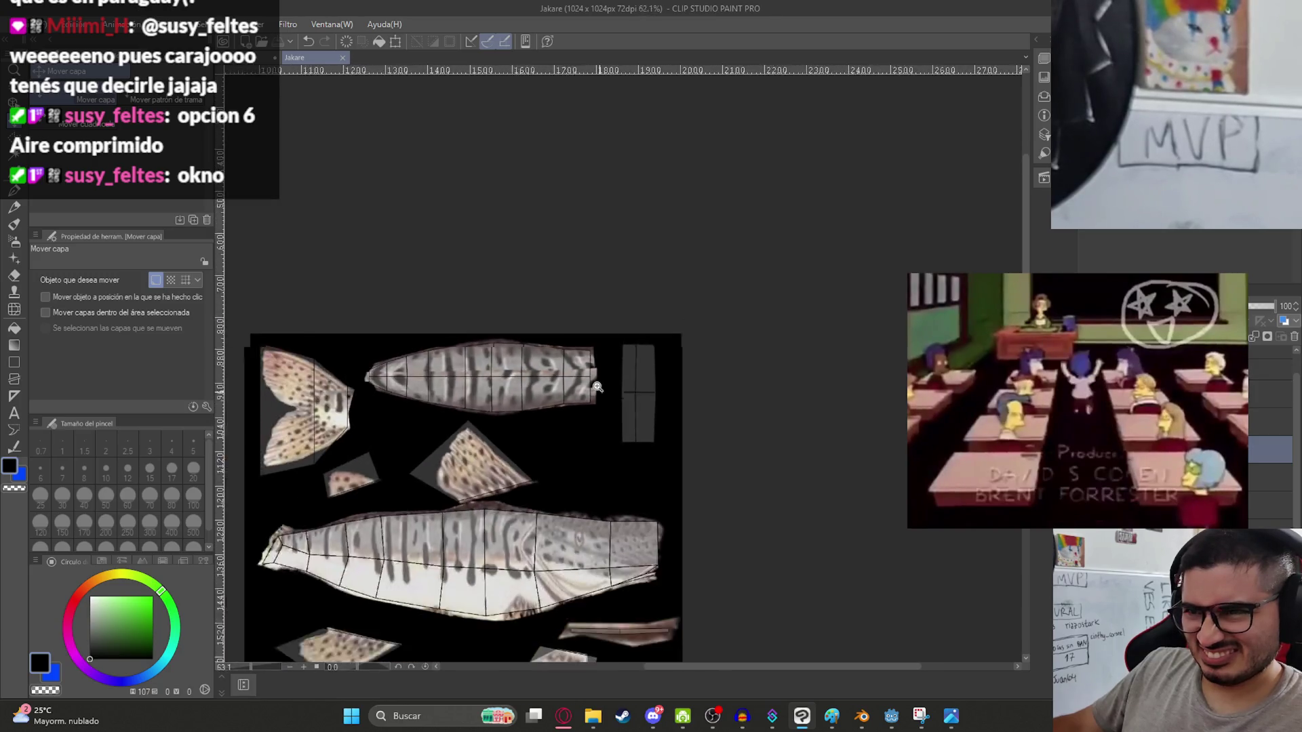
scroll(596, 384, up, 6)
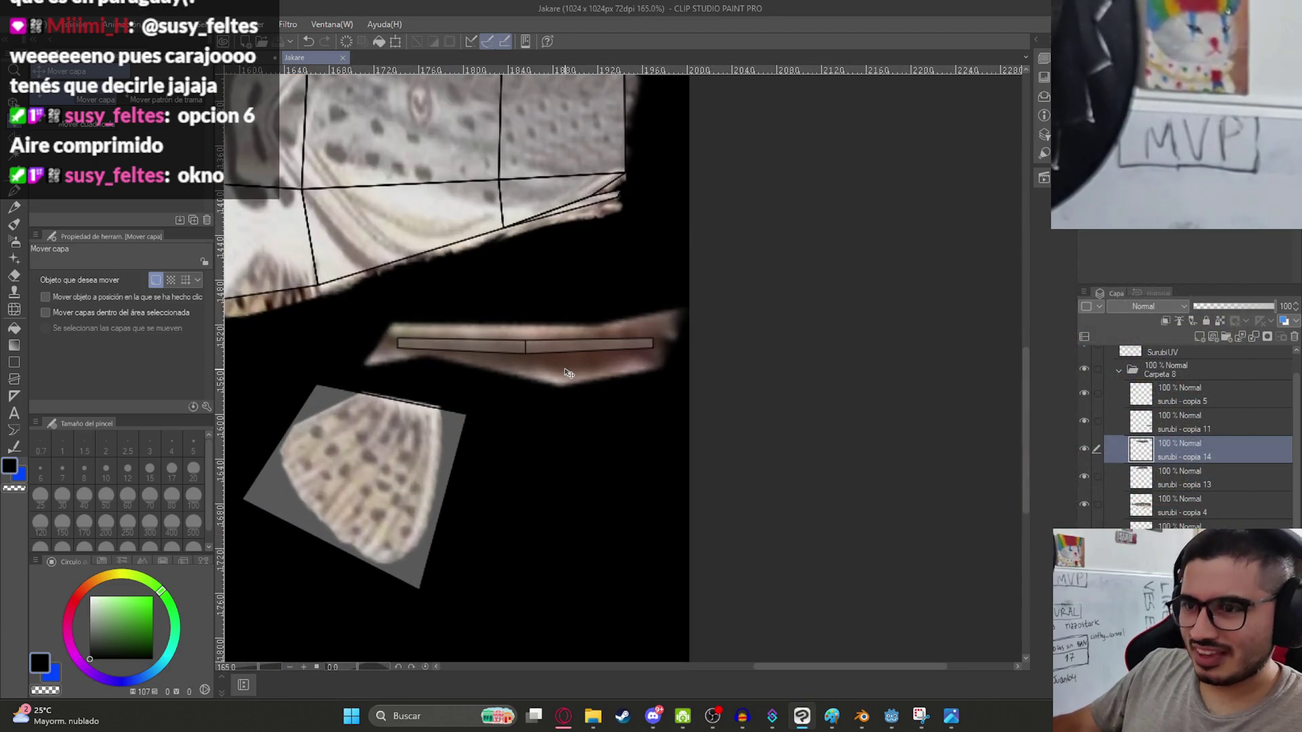
key(p)
key(alt+bracketright)
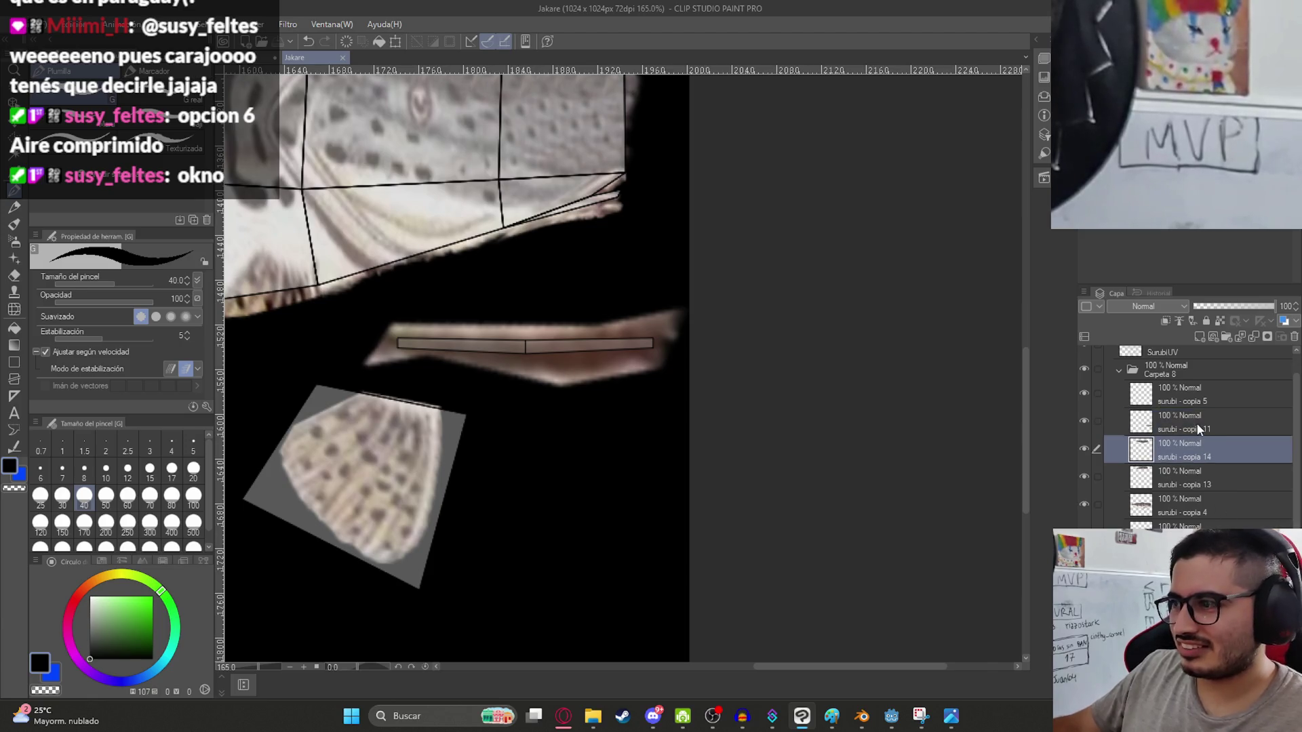
scroll(601, 382, down, 3)
key(ctrl+t)
scroll(593, 328, up, 2)
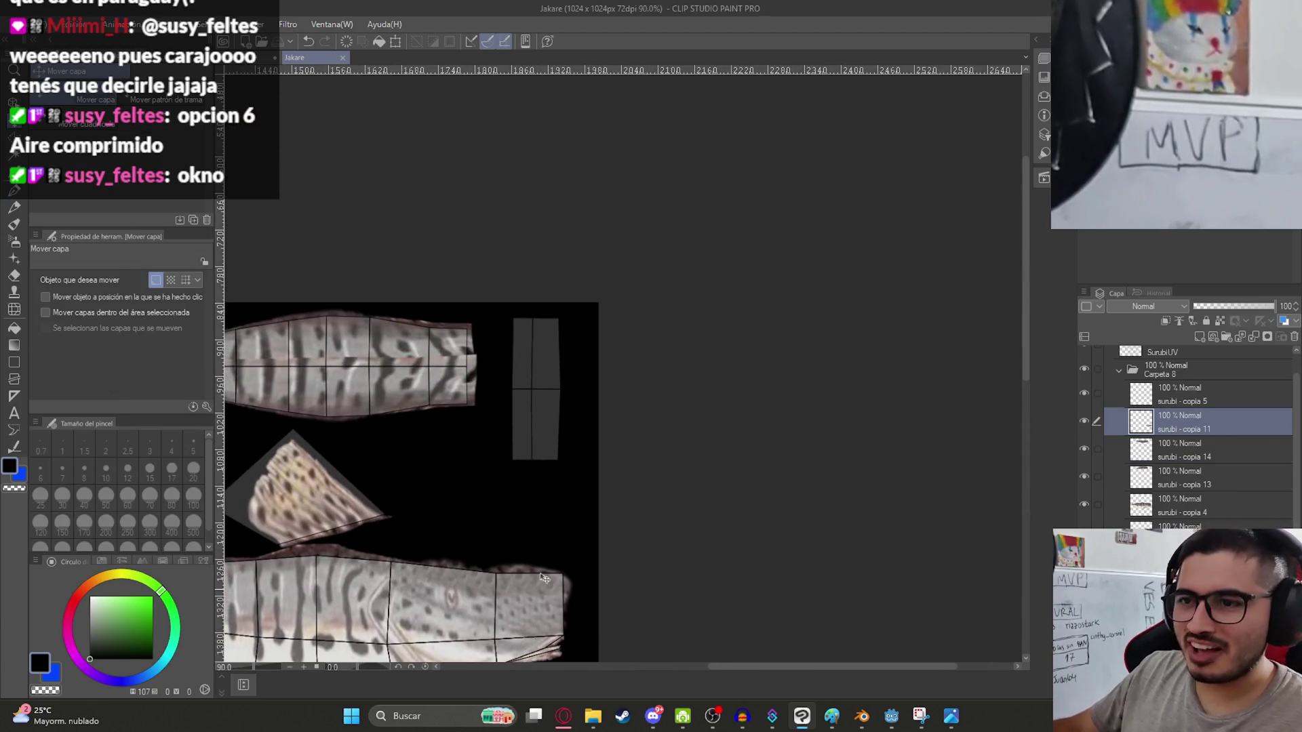
mouse_move(798, 482)
mouse_down()
mouse_move(619, 136)
mouse_move(531, 119)
mouse_move(562, 142)
mouse_up()
scroll(601, 427, up, 2)
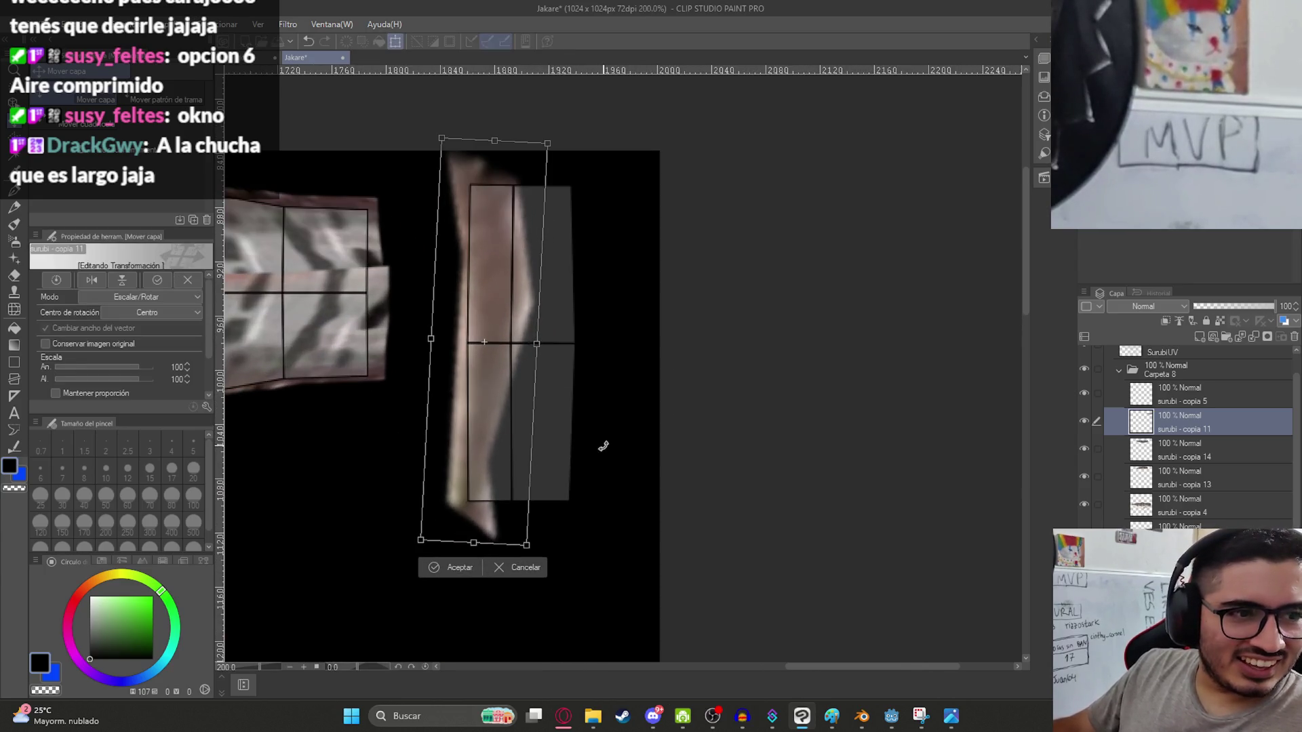
Stretch the strip to 137% wide and 325% tall, skewing it over the tall UV outline, and apply.
drag(536, 344, 683, 325)
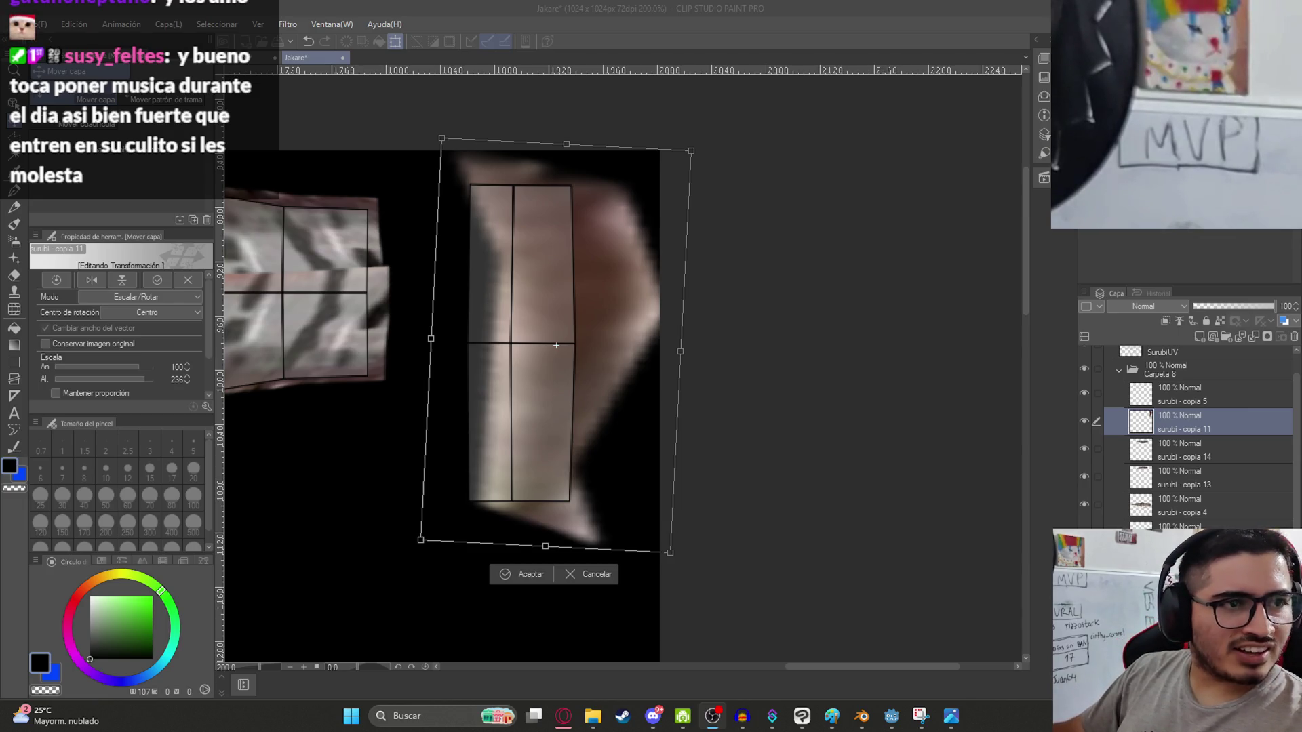
click(573, 303)
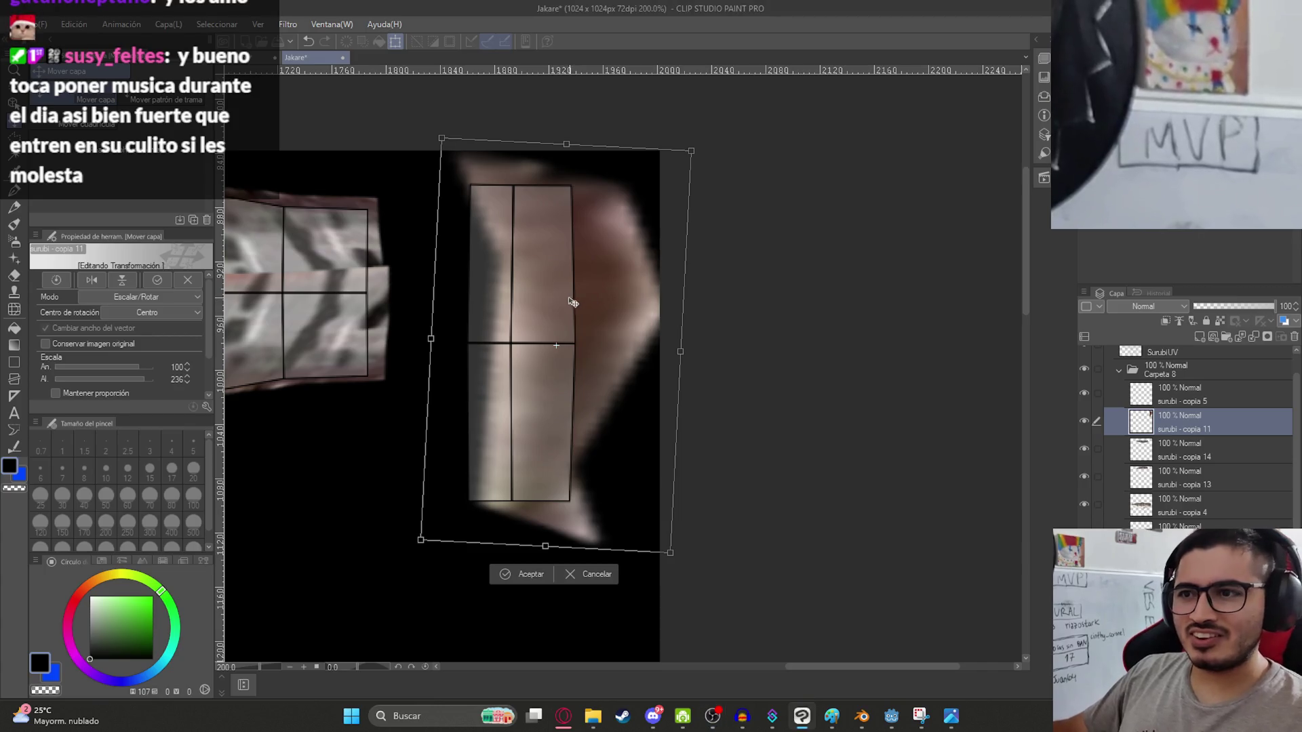
drag(604, 316, 555, 319)
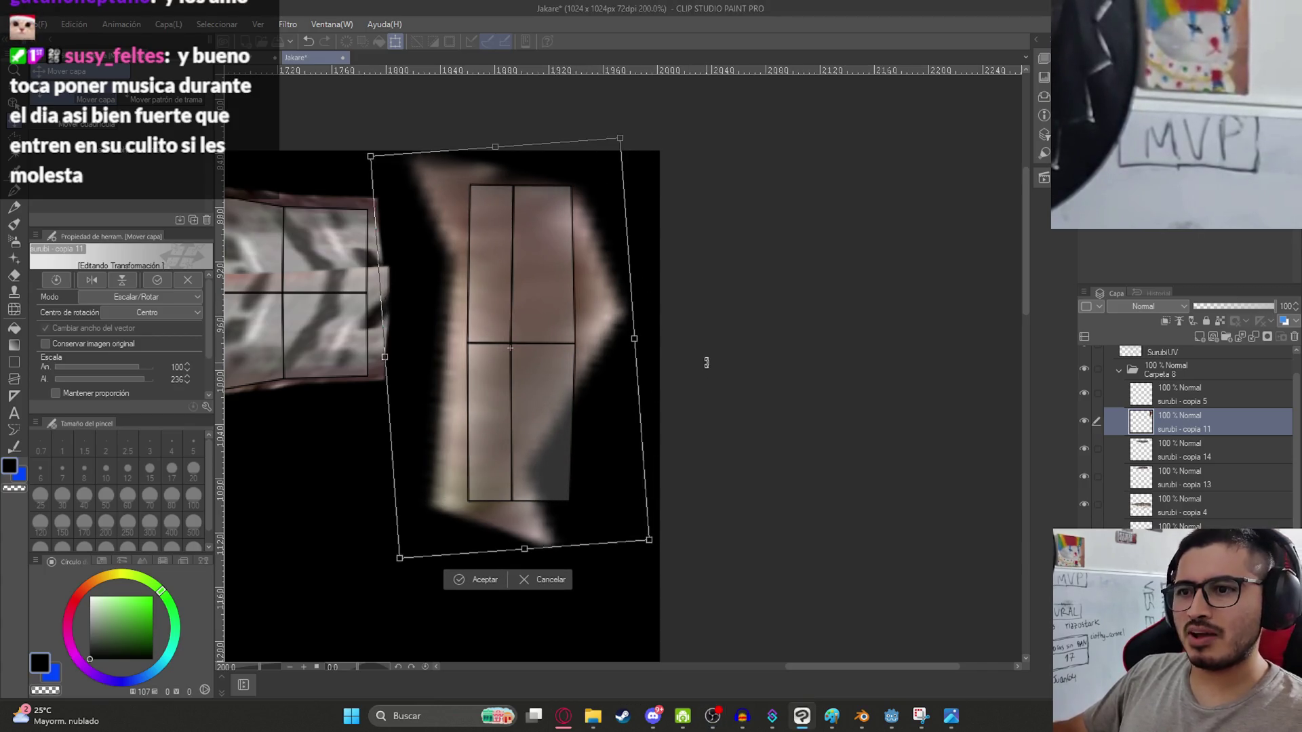
mouse_move(707, 366)
mouse_down()
mouse_move(674, 346)
mouse_move(762, 343)
mouse_move(575, 349)
mouse_up()
mouse_move(463, 365)
mouse_down()
mouse_move(511, 372)
mouse_move(509, 358)
mouse_up()
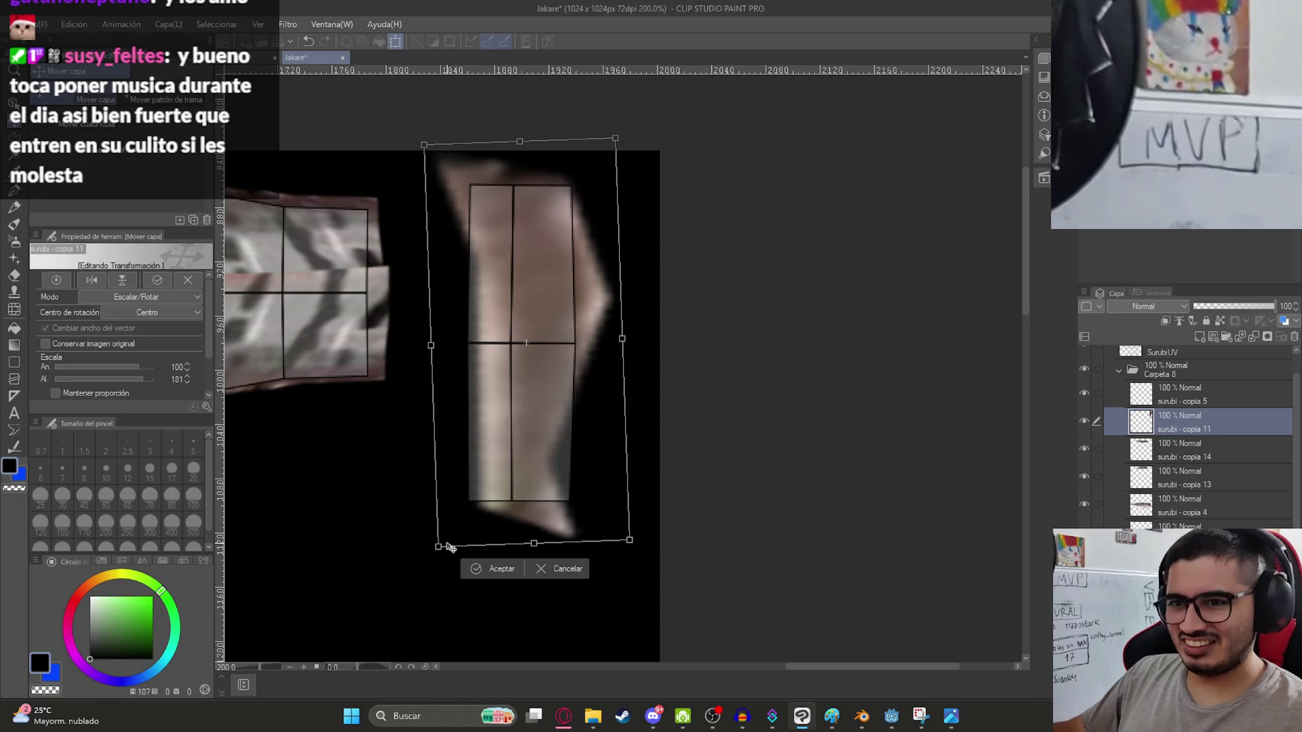
drag(438, 547, 384, 585)
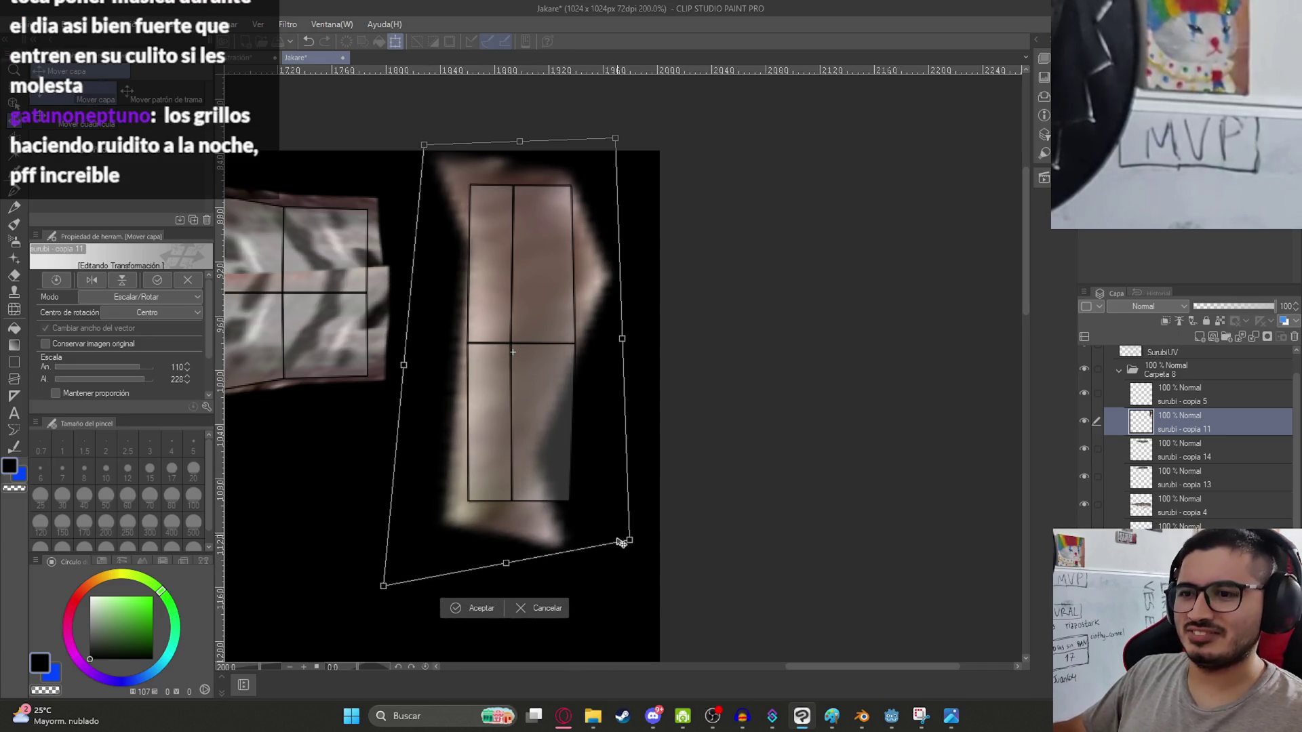
mouse_move(628, 546)
mouse_down()
mouse_move(706, 581)
mouse_move(757, 651)
mouse_up()
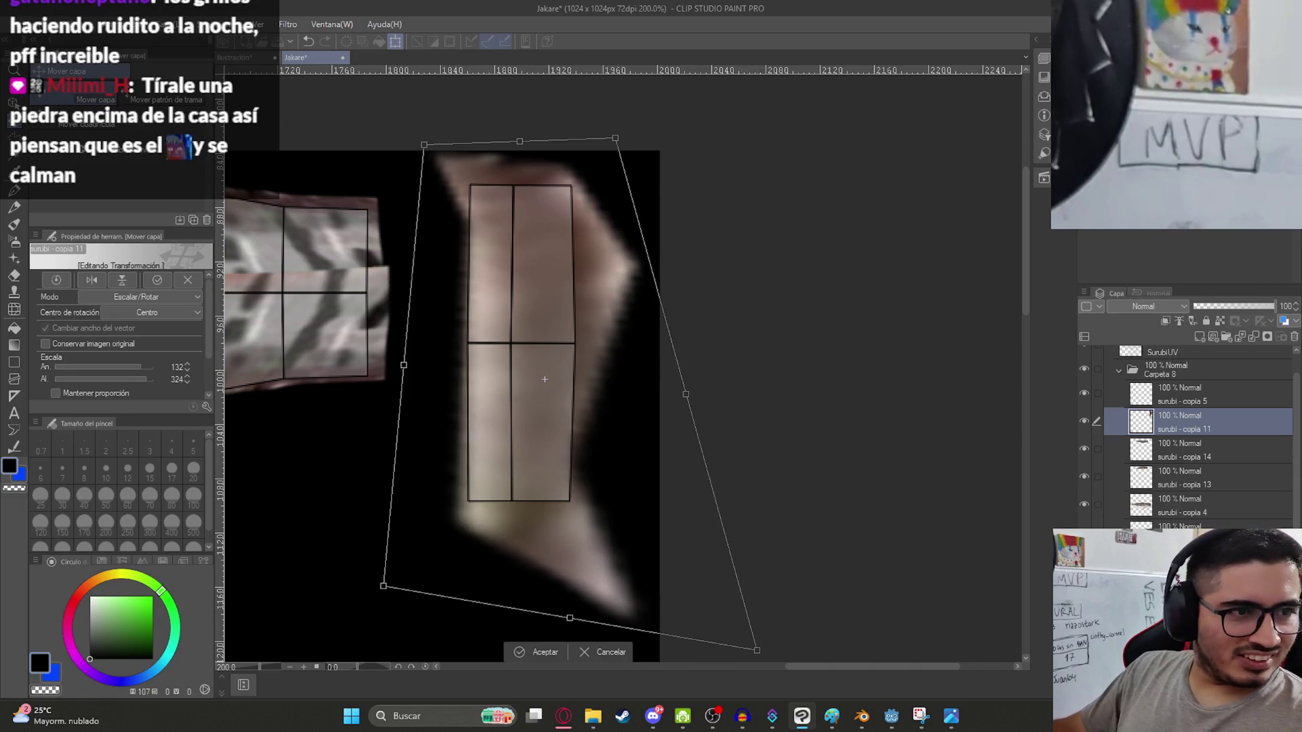
scroll(653, 261, down, 2)
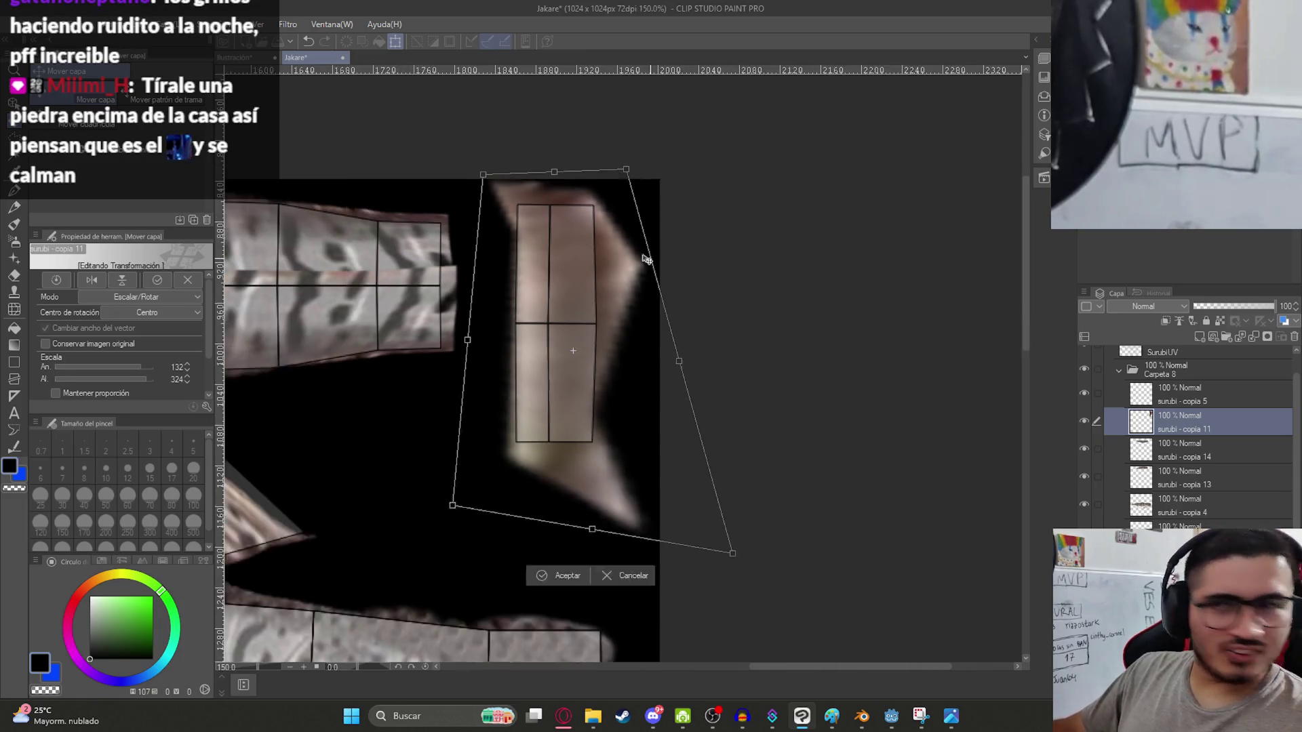
drag(629, 186, 638, 165)
drag(503, 185, 472, 170)
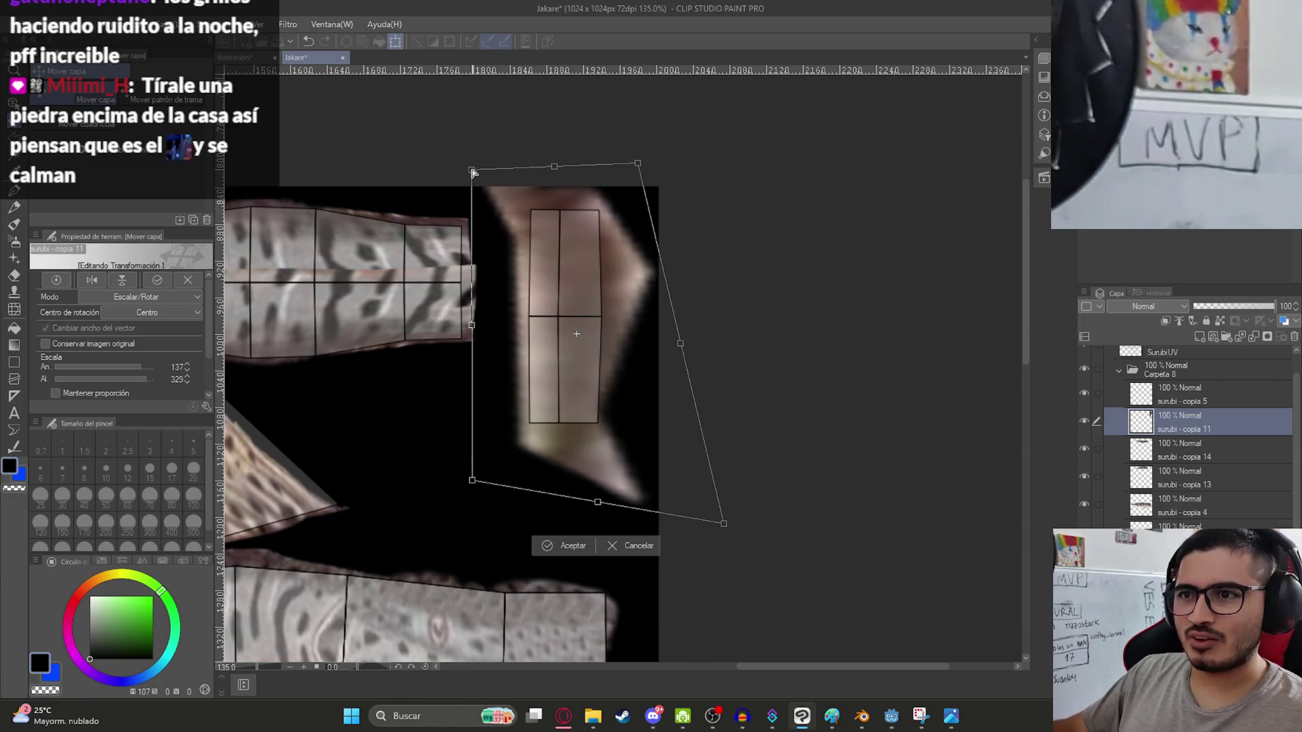
drag(581, 385, 570, 383)
key(Return)
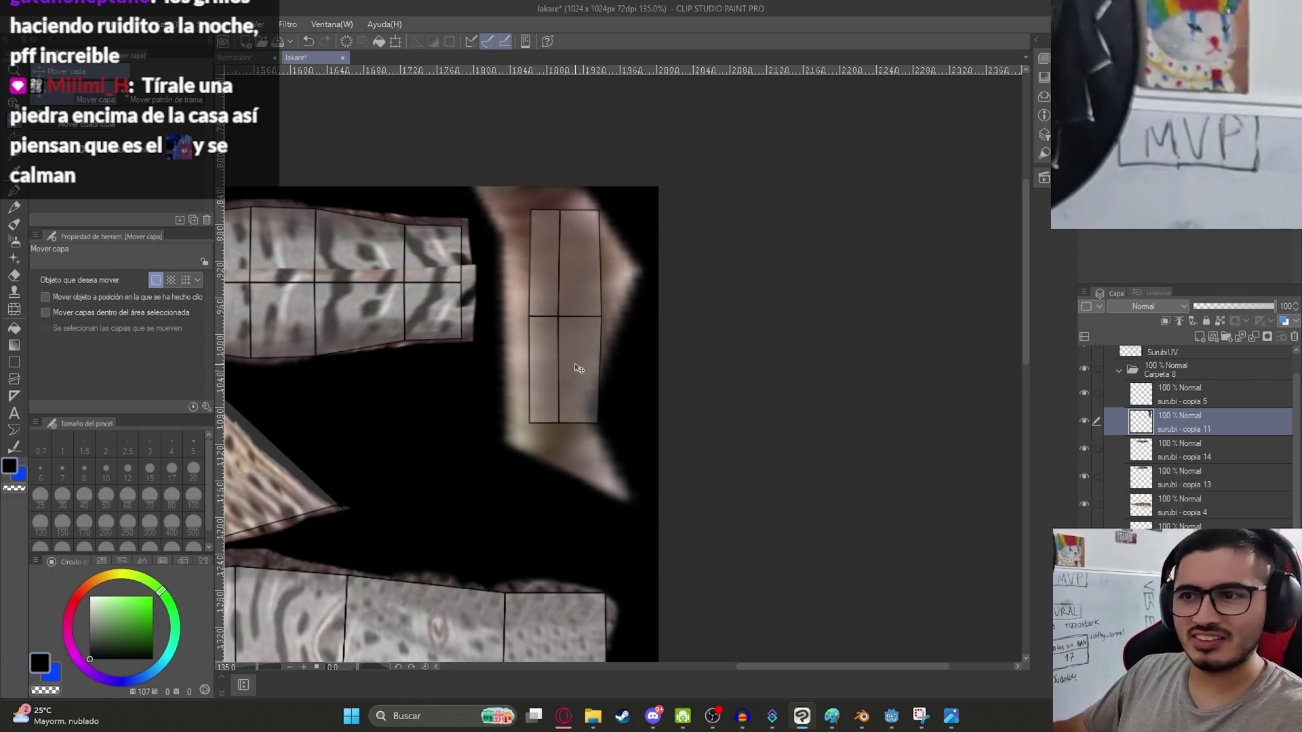
Center the texture in view and save the document.
scroll(581, 369, down, 4)
drag(426, 359, 590, 307)
scroll(704, 409, up, 2)
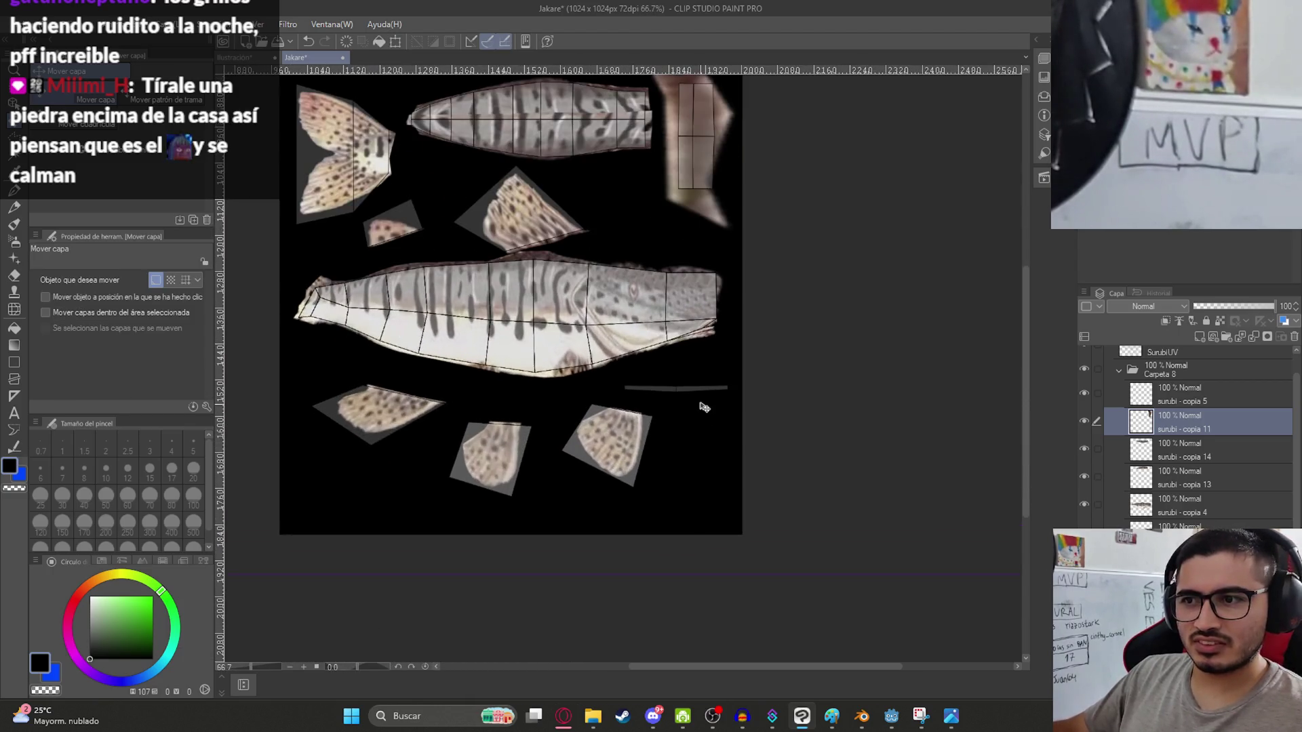
key(ctrl+s)
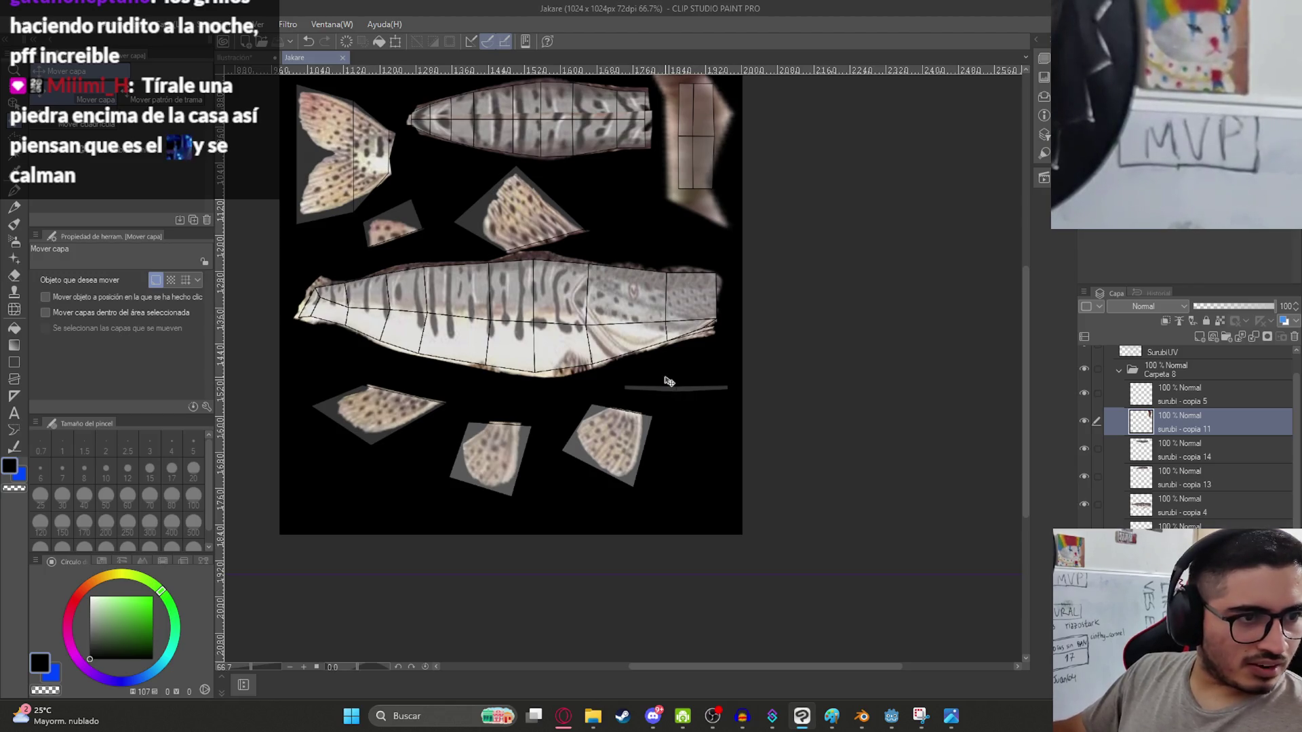
drag(722, 262, 580, 405)
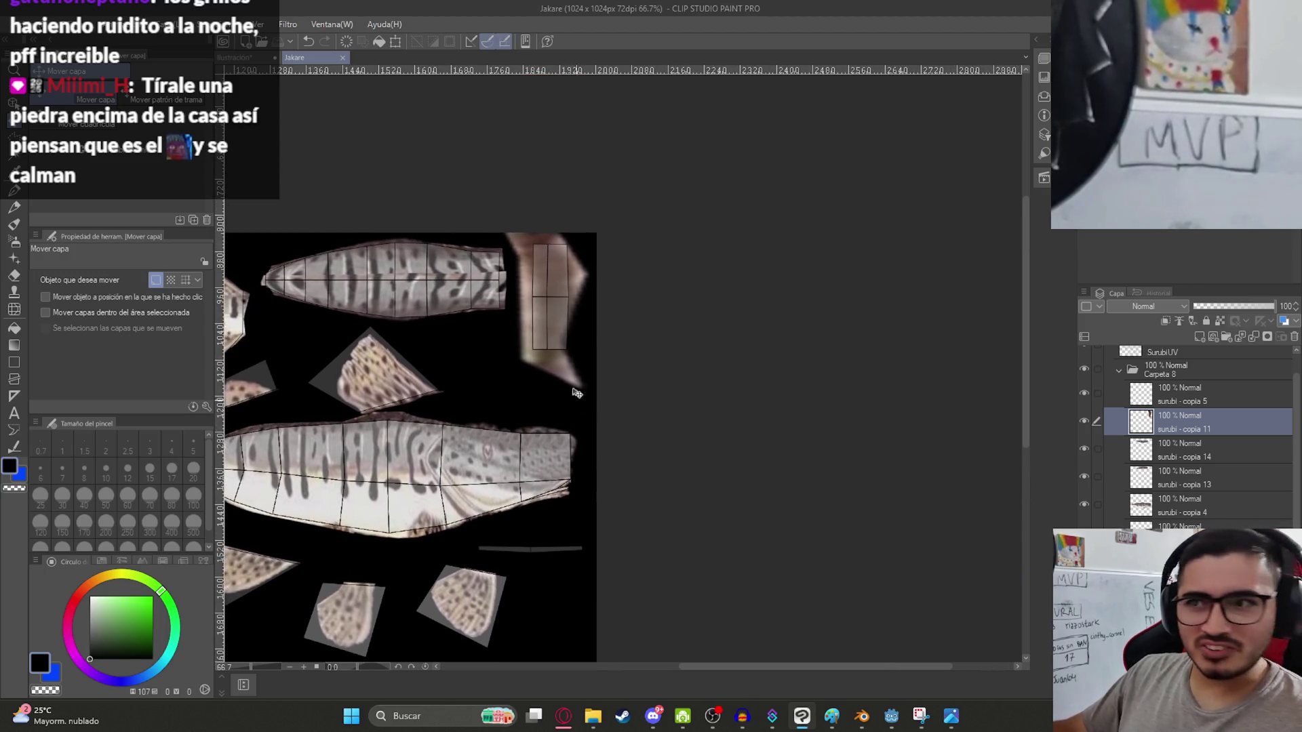
Copy the tall fin piece and move the pasted copy below the fish body.
key(ctrl+c)
key(ctrl+v)
drag(531, 315, 539, 562)
scroll(586, 417, down, 2)
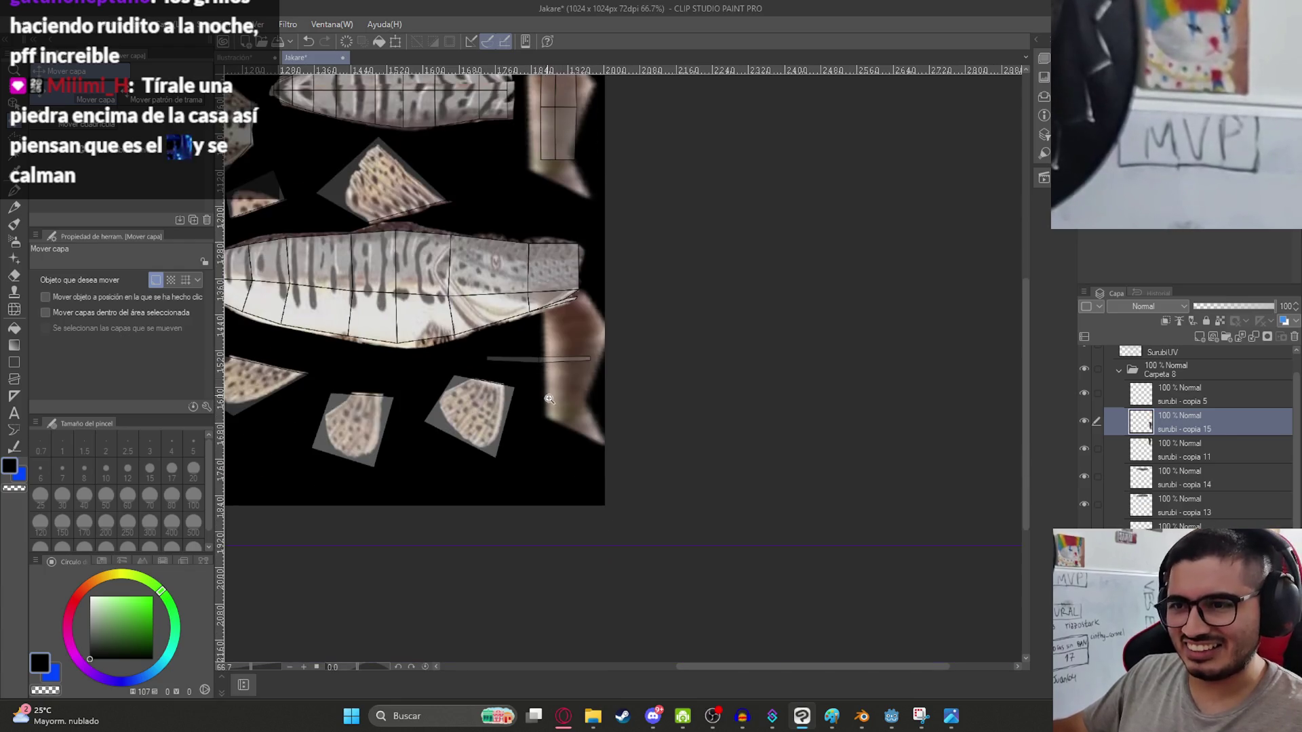
scroll(586, 417, up, 3)
Turn the copy horizontal and scale it to 52% wide, 86% tall over the thin strip.
key(ctrl+t)
drag(539, 466, 535, 333)
mouse_move(530, 96)
mouse_down()
mouse_move(610, 176)
mouse_move(582, 279)
mouse_move(507, 336)
mouse_move(581, 343)
mouse_move(590, 314)
mouse_move(547, 322)
mouse_move(609, 326)
mouse_up()
drag(402, 307, 370, 303)
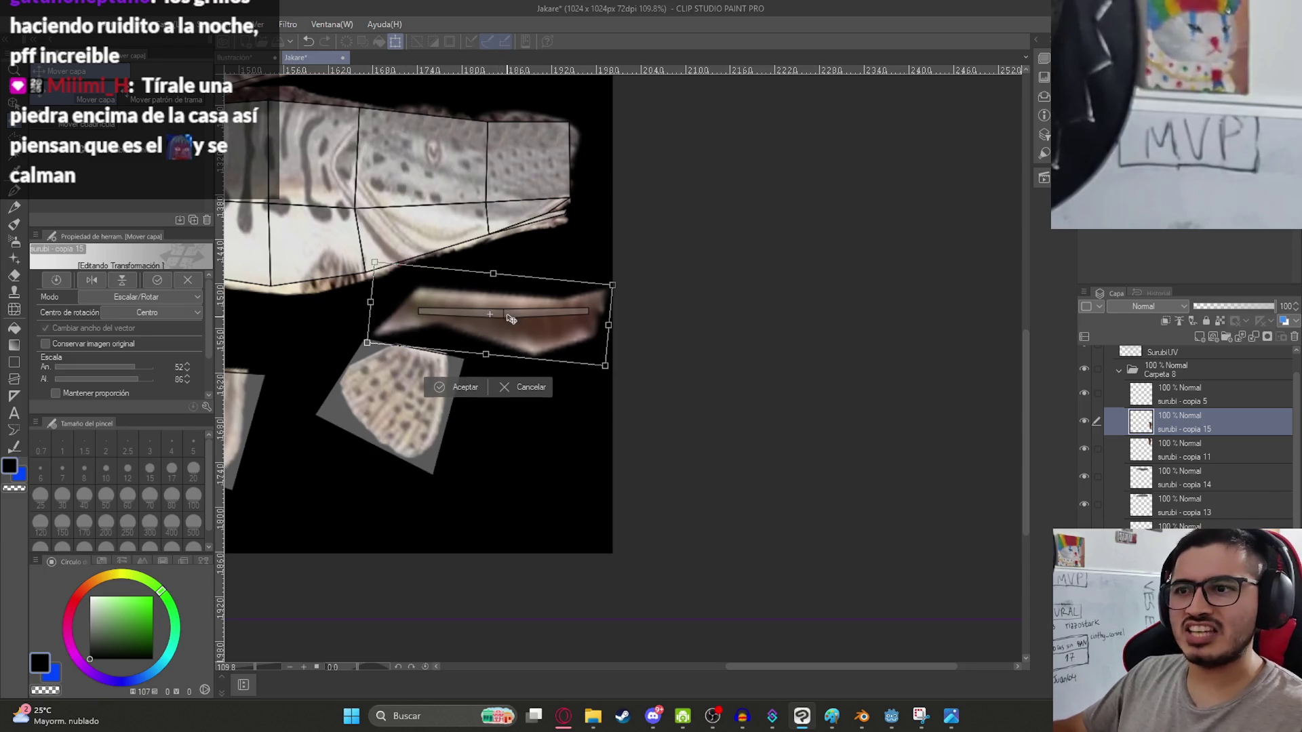
drag(512, 320, 503, 314)
key(Return)
scroll(488, 318, down, 3)
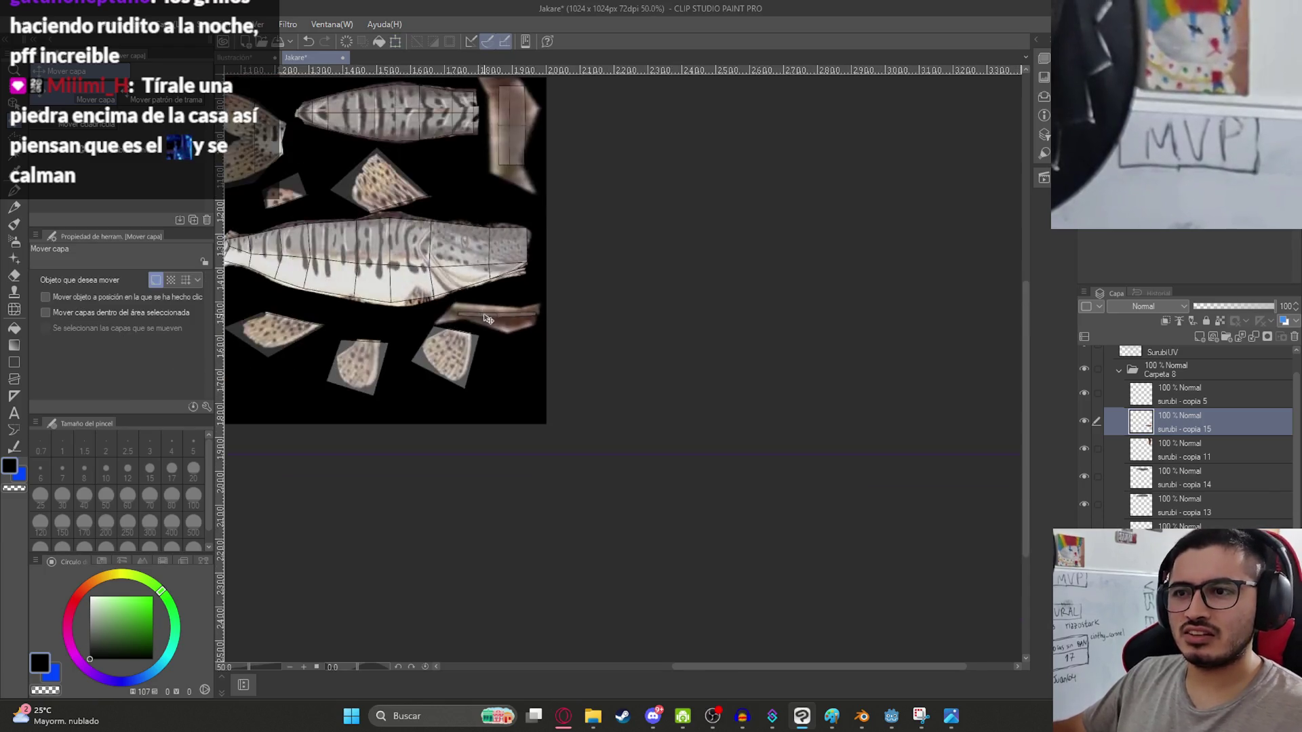
scroll(488, 318, down, 2)
scroll(501, 331, up, 3)
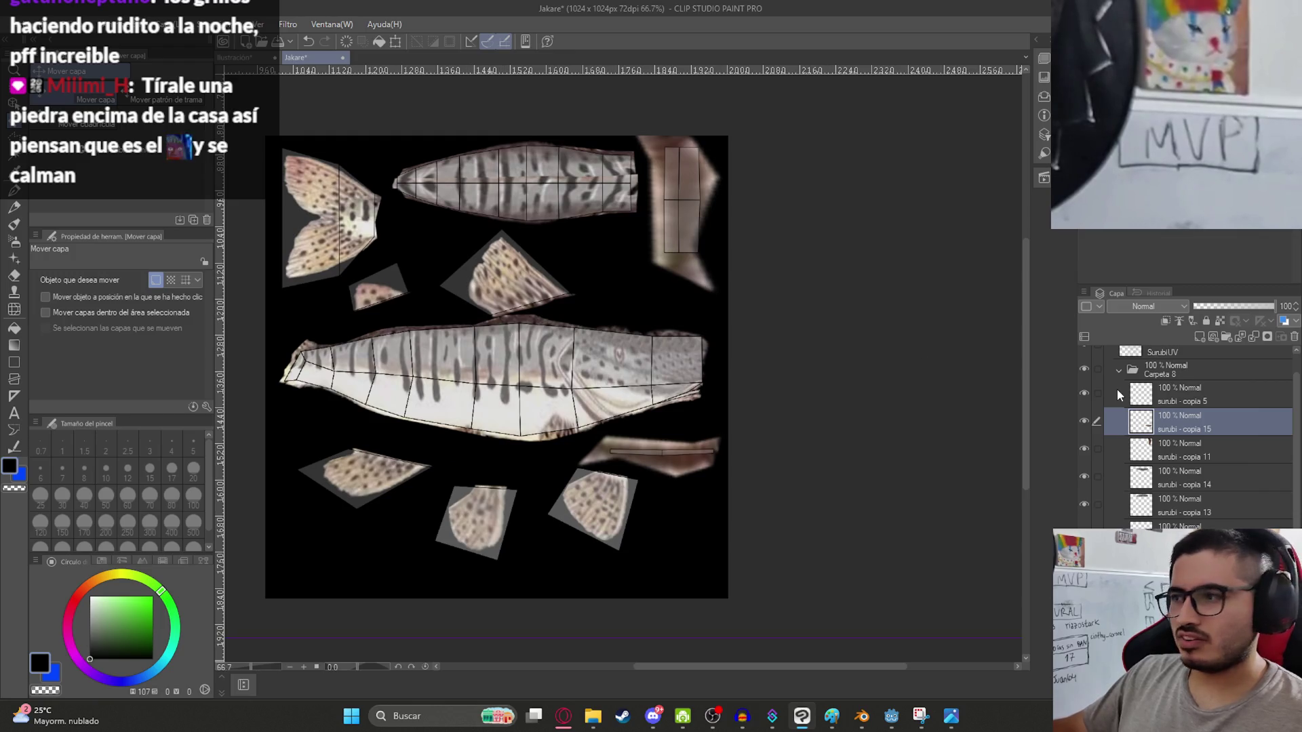
Duplicate the Carpeta 8 folder and merge the copy into a single layer.
click(1127, 375)
key(ctrl+c)
key(ctrl+v)
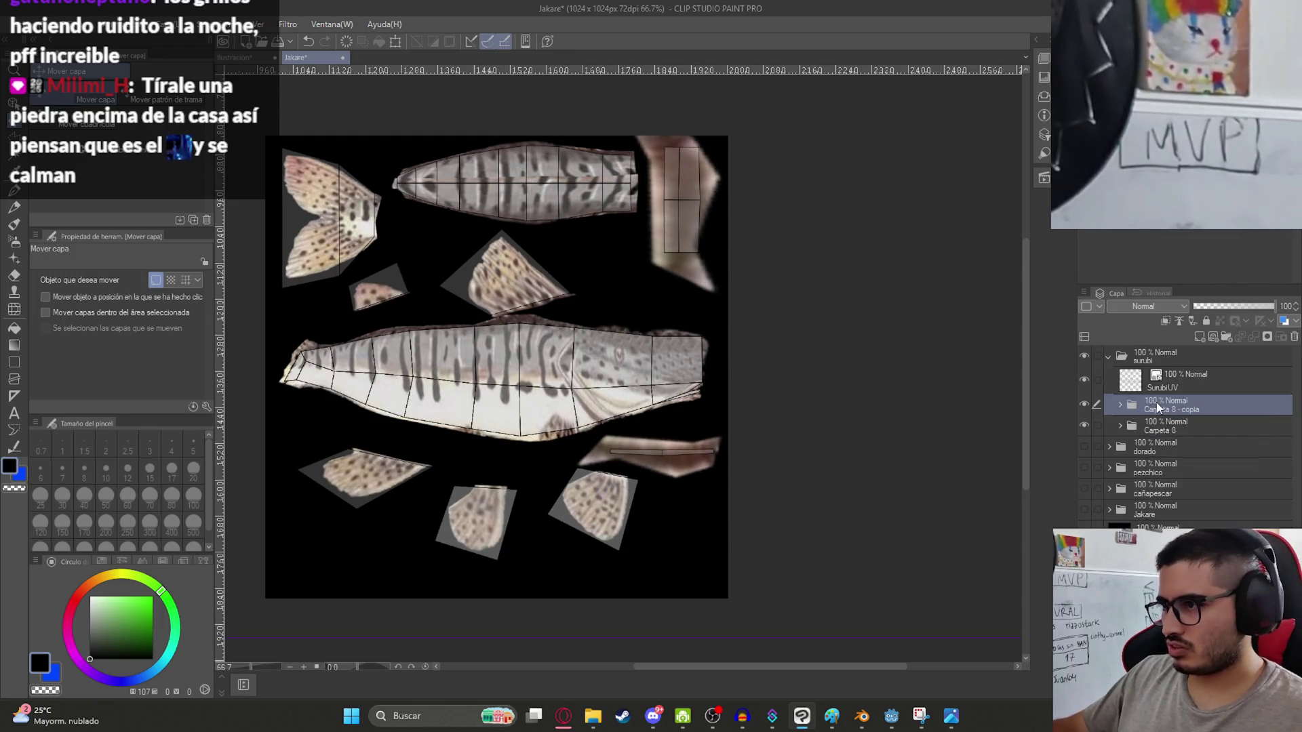
right_click(1157, 404)
click(1210, 347)
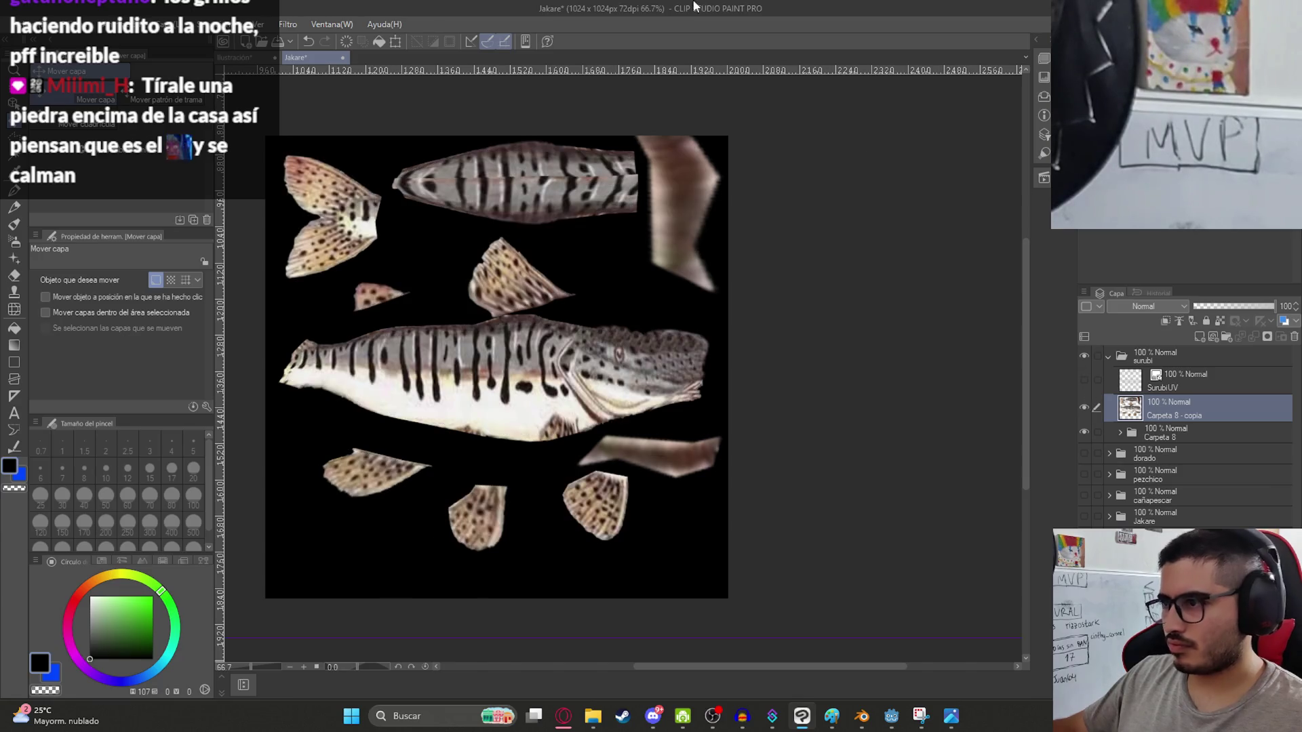
Pixelate the merged copy with the Mosaic filter, entering 57 as the cell size.
click(287, 24)
mouse_move(325, 108)
click(434, 105)
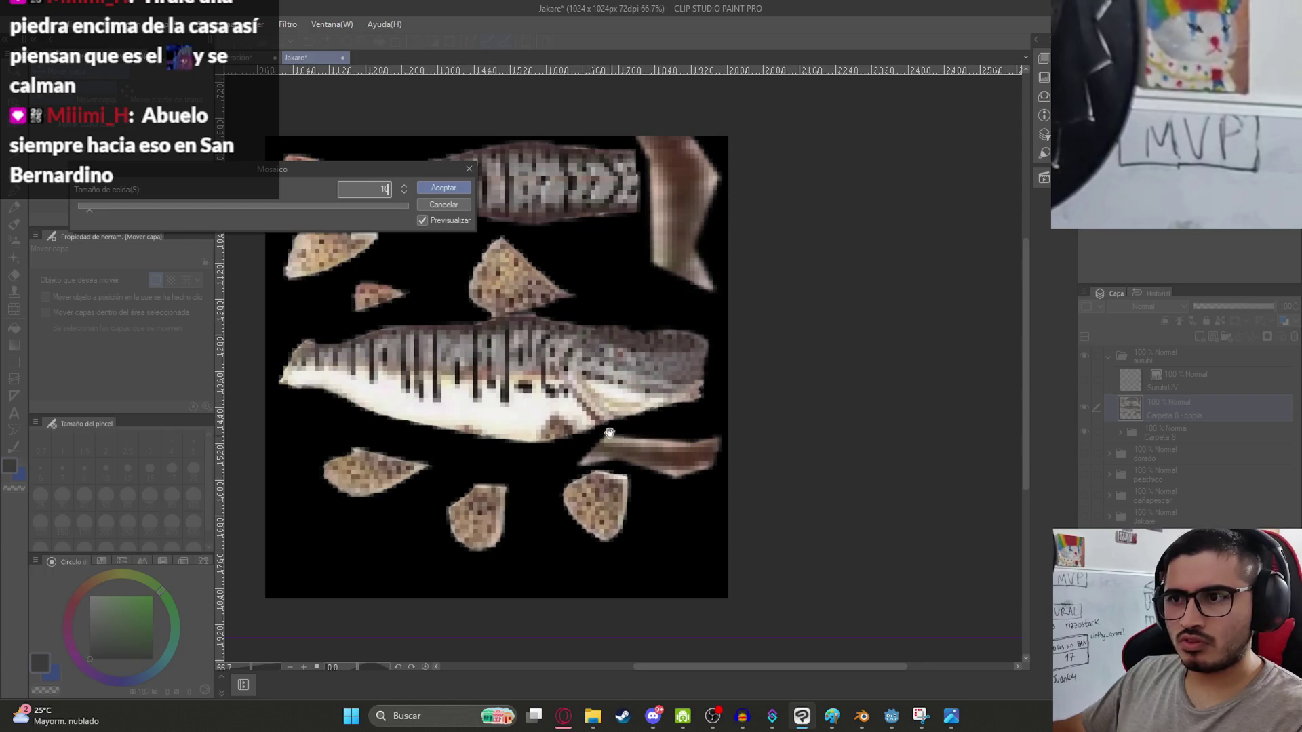
scroll(612, 436, up, 3)
key(BackSpace)
text(5)
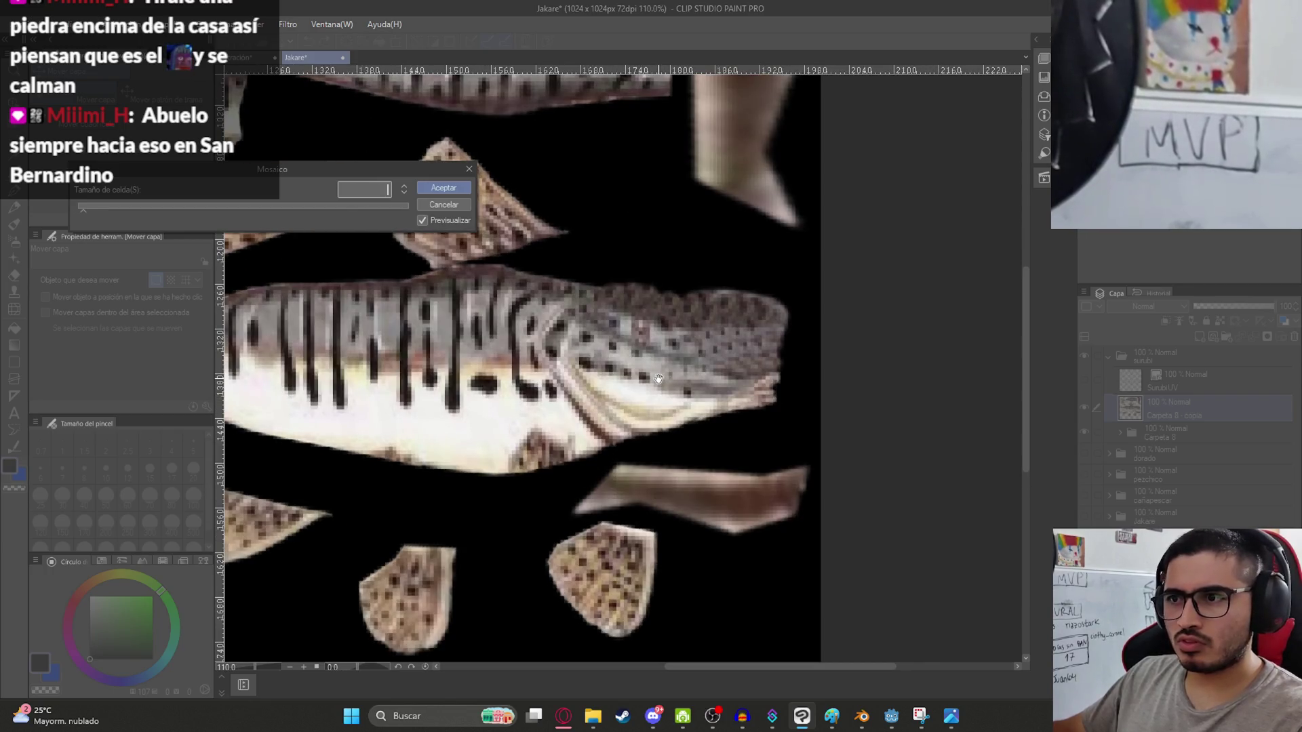
text(7)
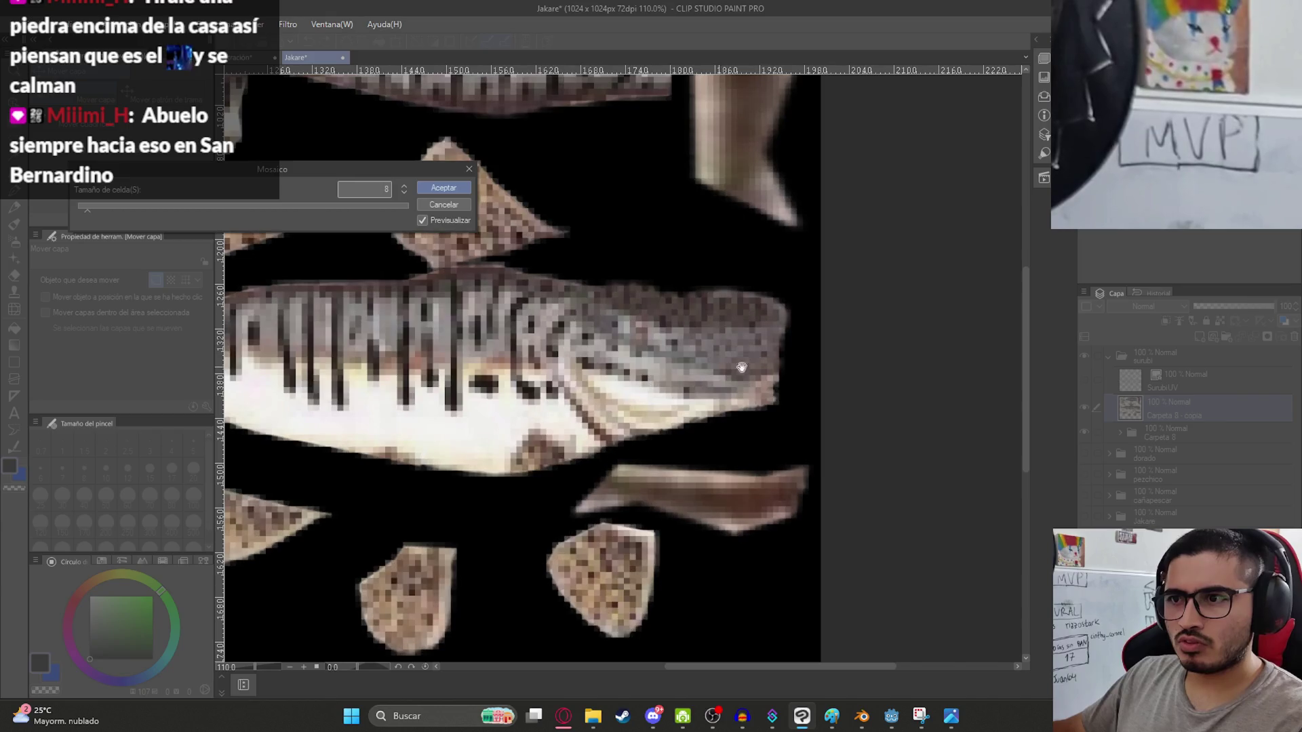
key(Return)
scroll(516, 306, down, 4)
scroll(488, 276, up, 2)
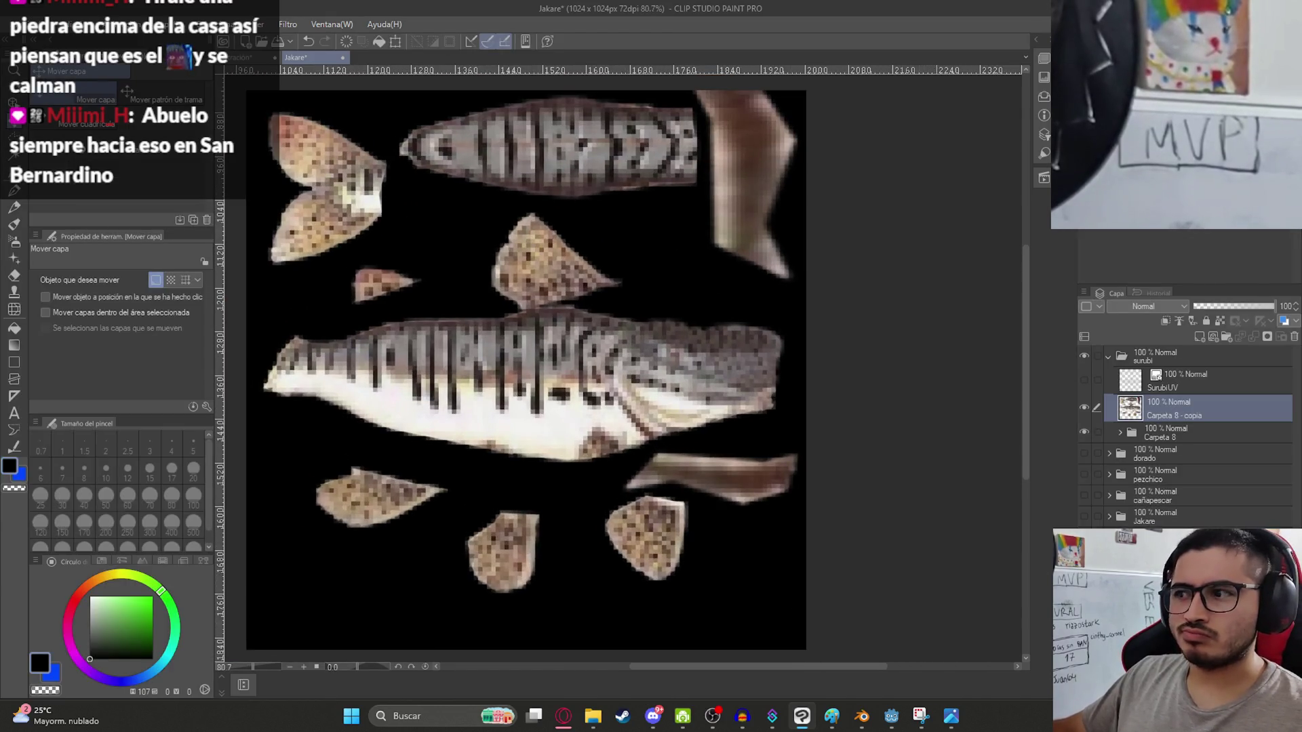
scroll(536, 333, down, 3)
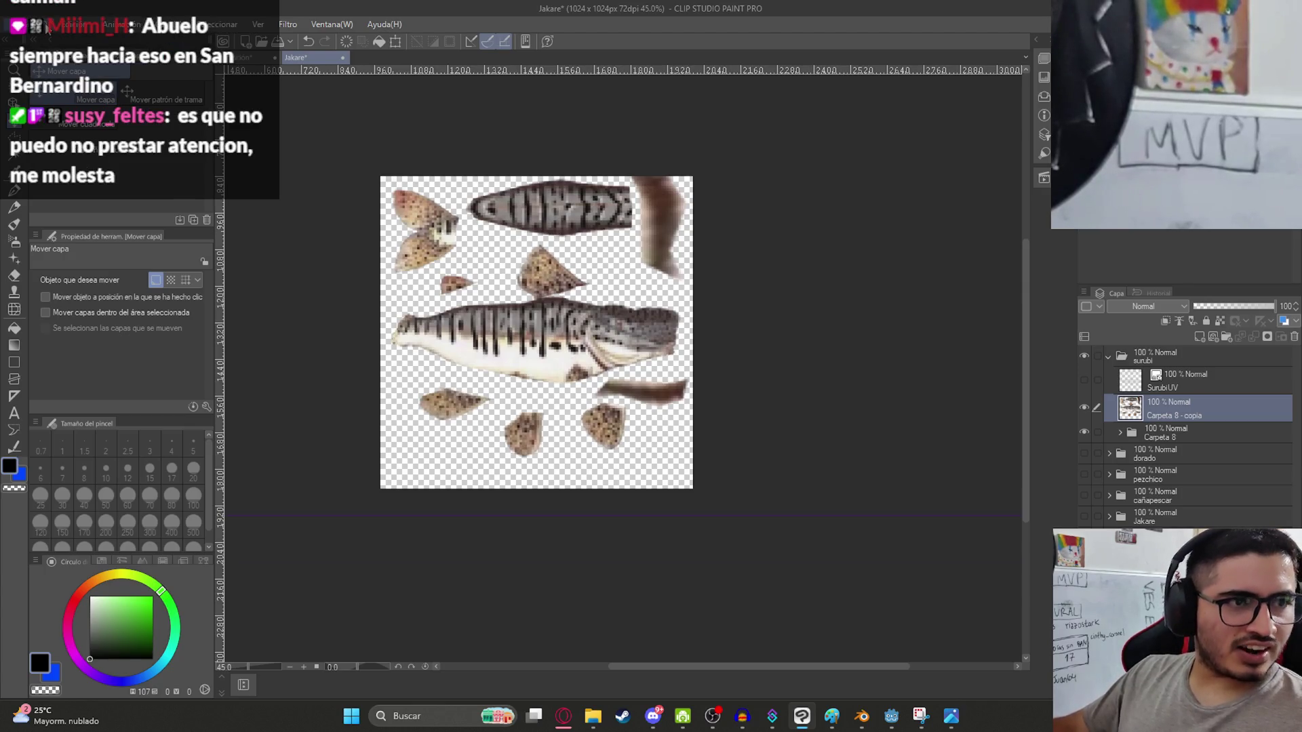
click(15, 23)
Export the pixelated layer as a PNG file named SurubiTexture.
mouse_move(170, 198)
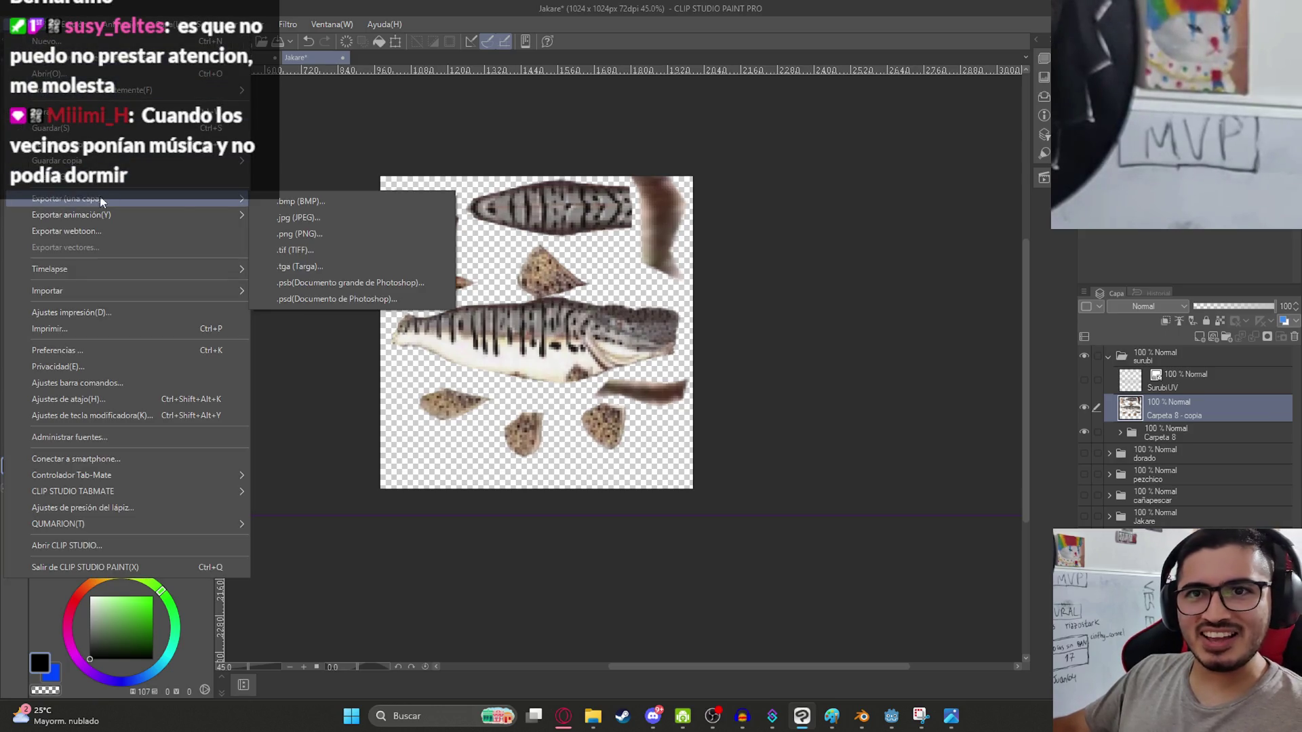
click(348, 228)
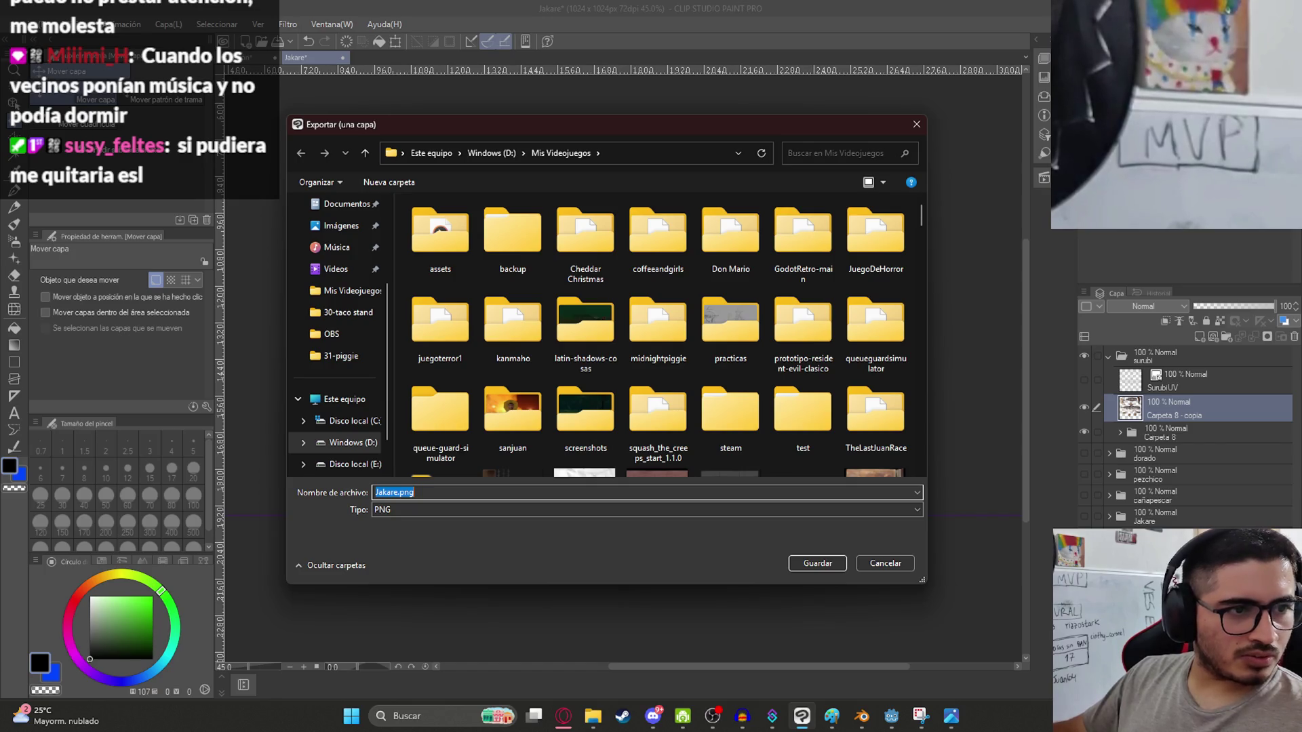
scroll(522, 463, down, 15)
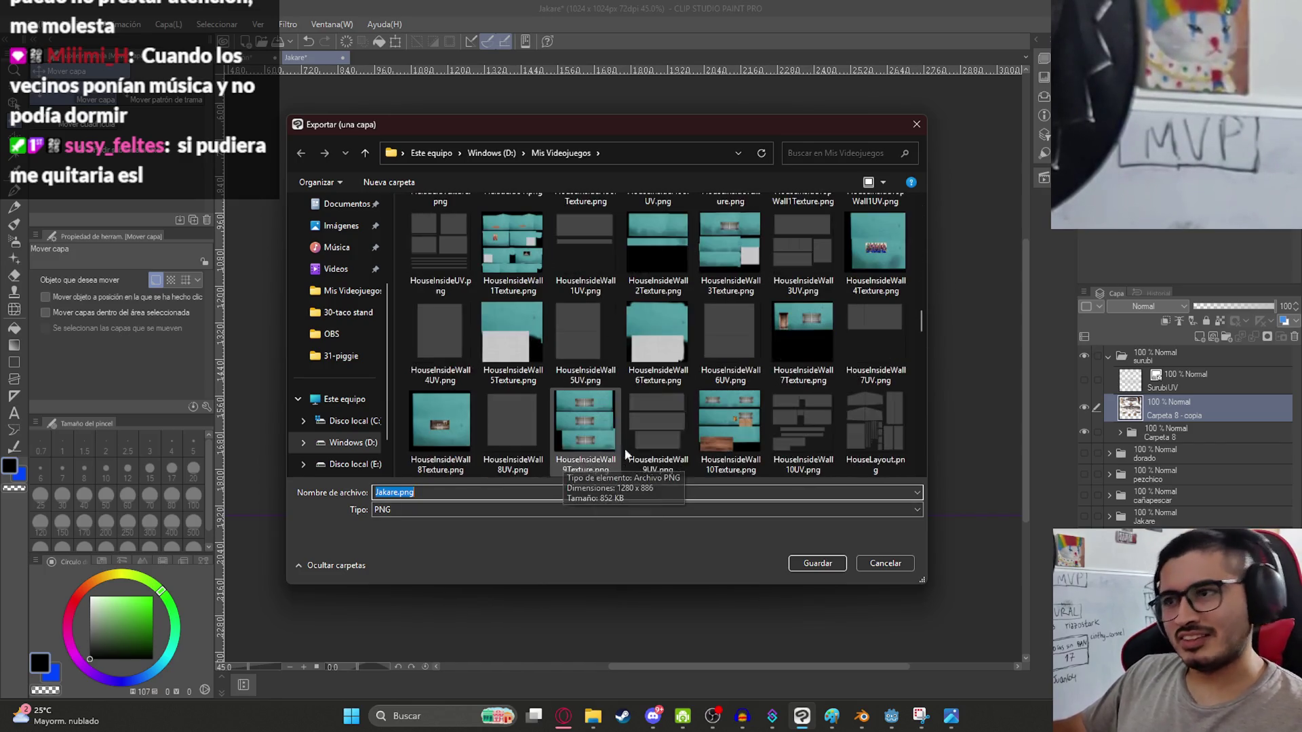
scroll(573, 410, down, 10)
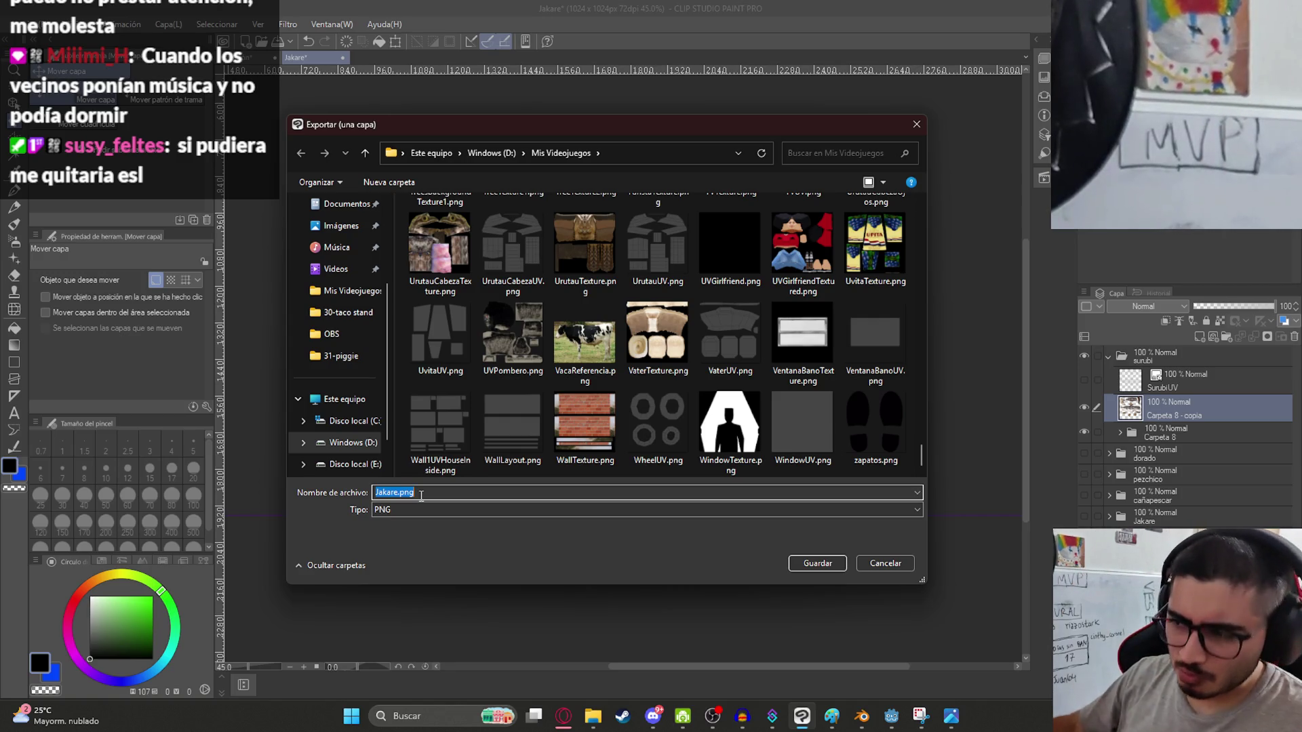
text(SUu)
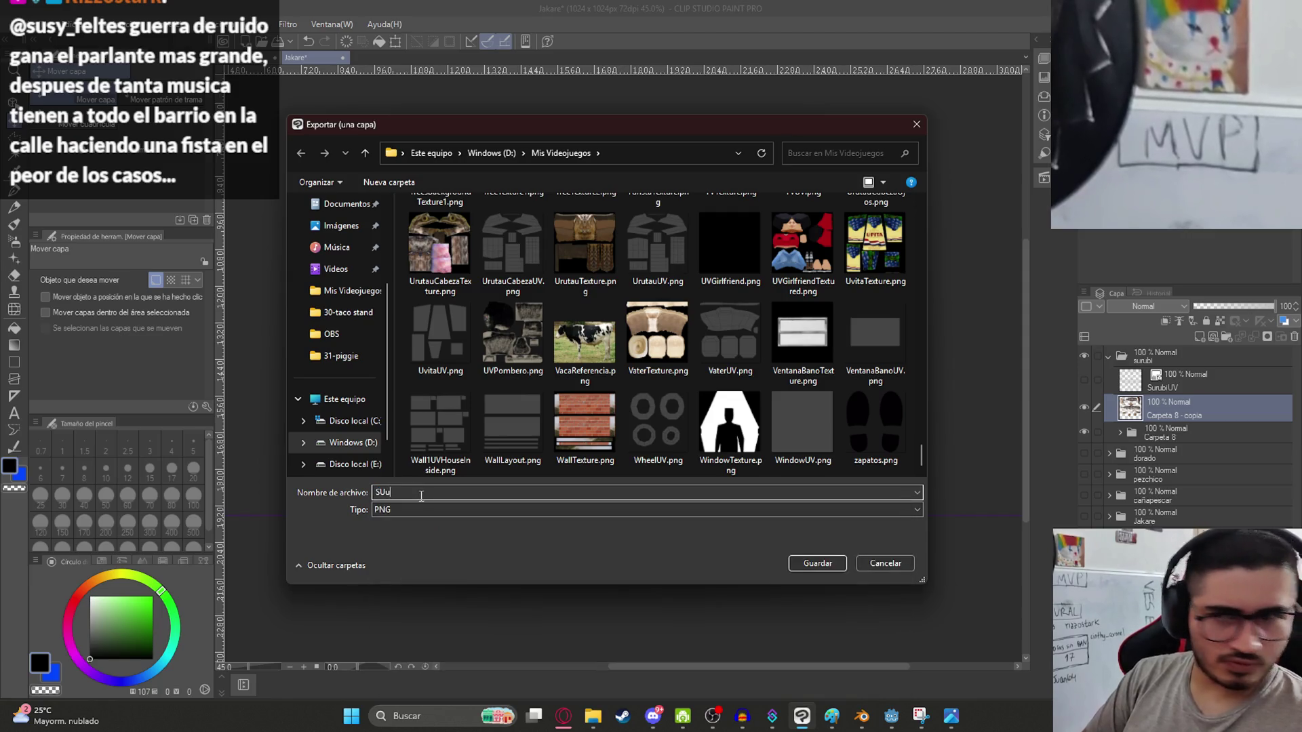
key(BackSpace)
key(BackSpace)
text(urubi)
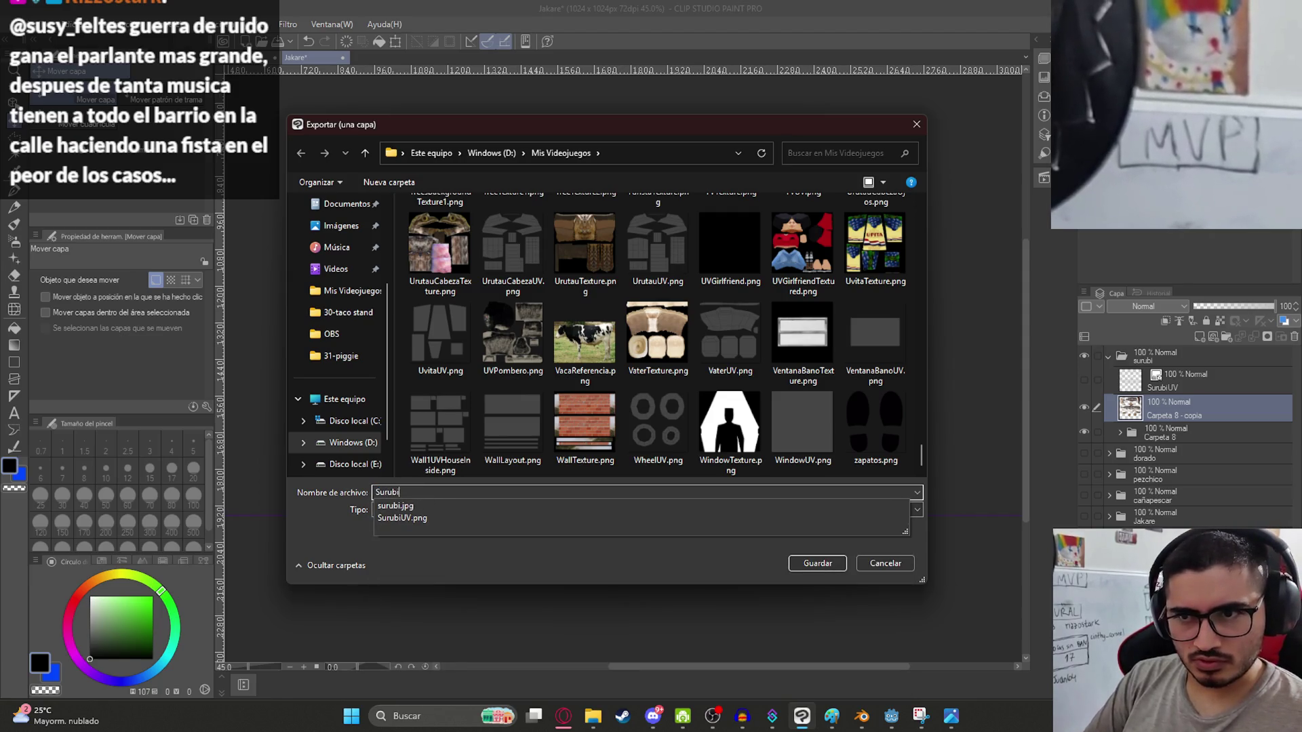
text(Texture)
key(Return)
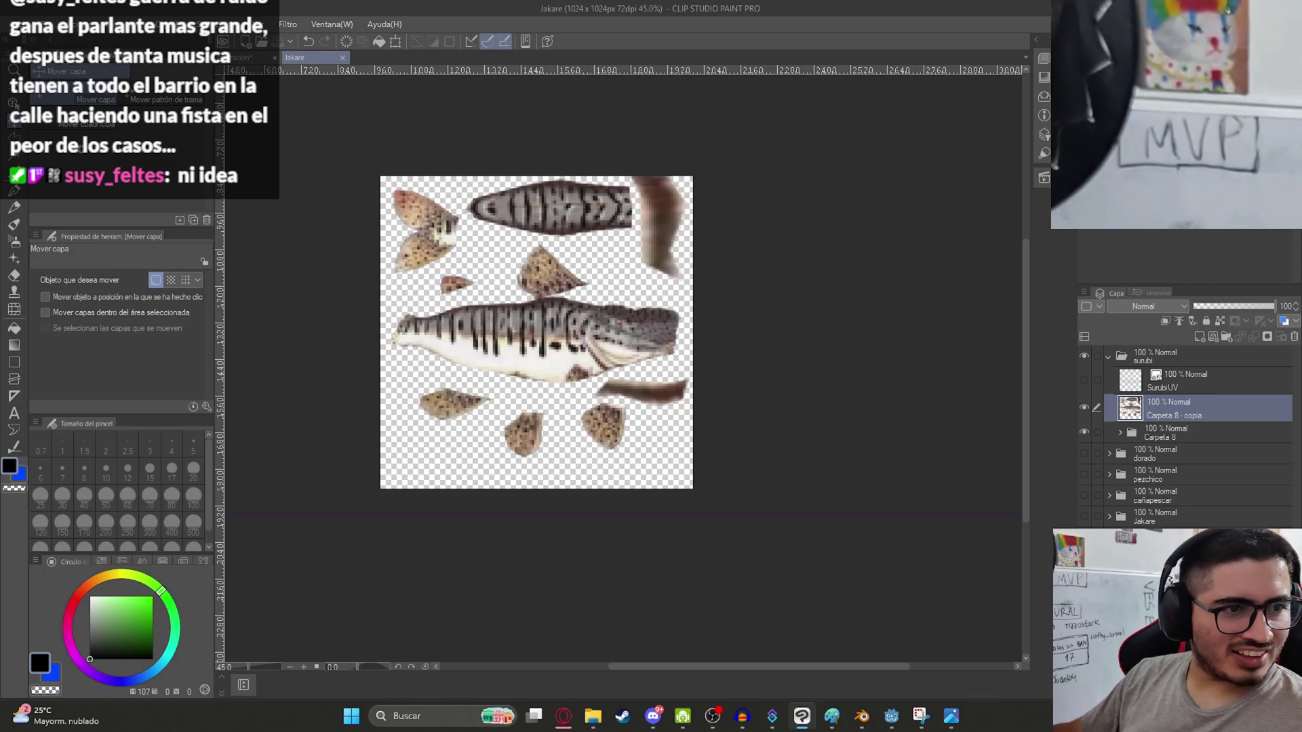
Switch over to the Blender window.
scroll(635, 424, up, 2)
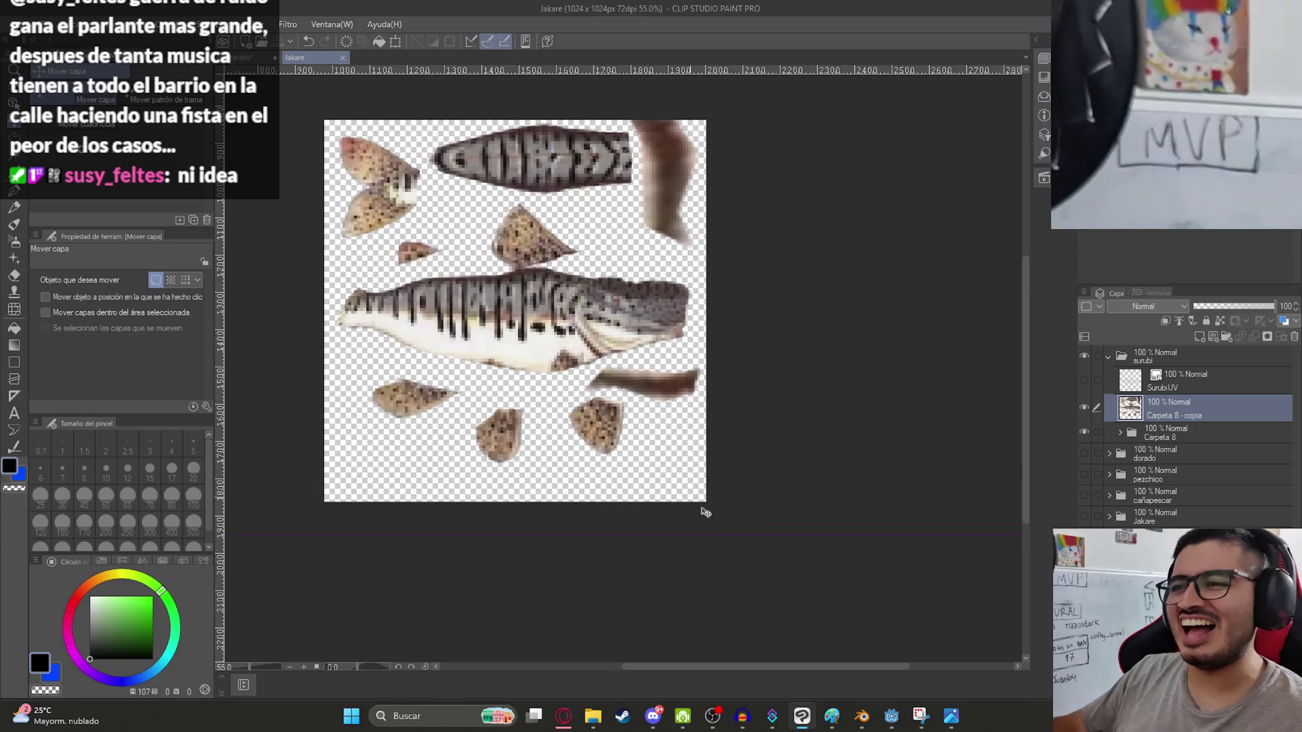
click(861, 716)
scroll(700, 396, down, 4)
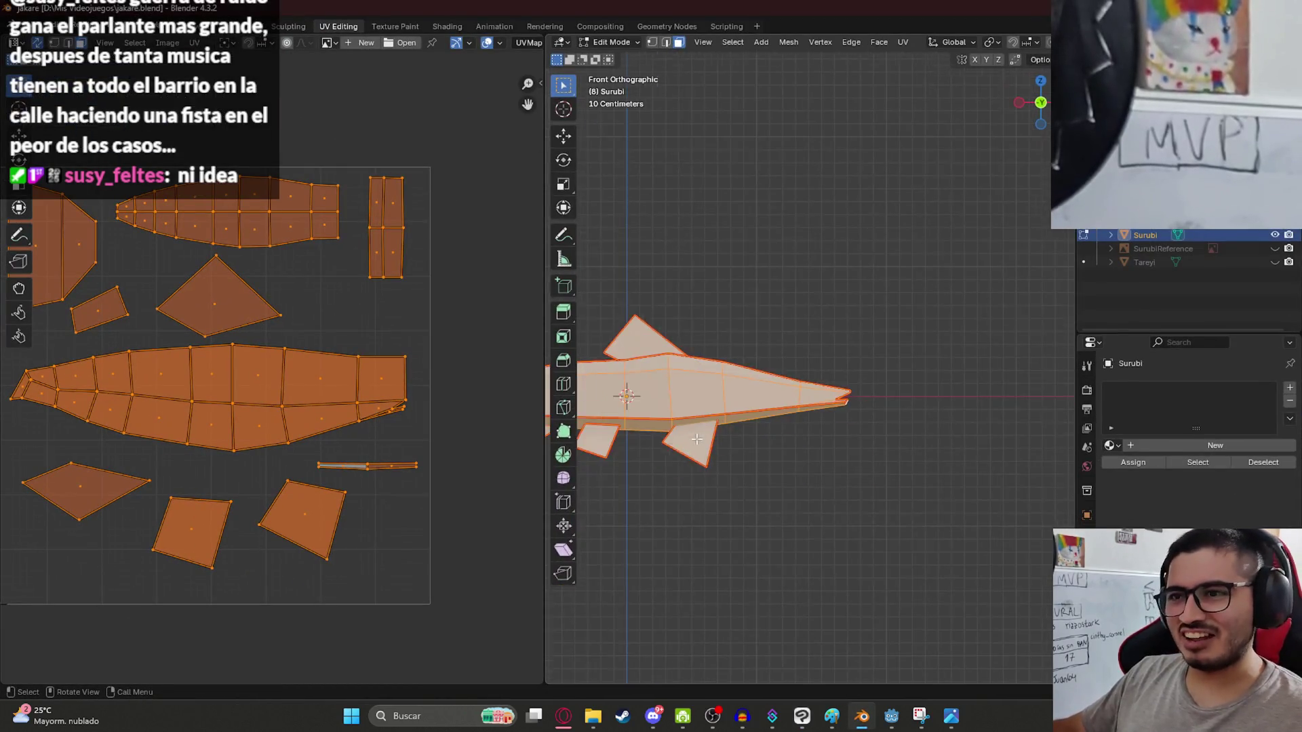
In the Shading workspace, give the fish a new material with Roughness 1.000.
key(Tab)
scroll(701, 400, up, 3)
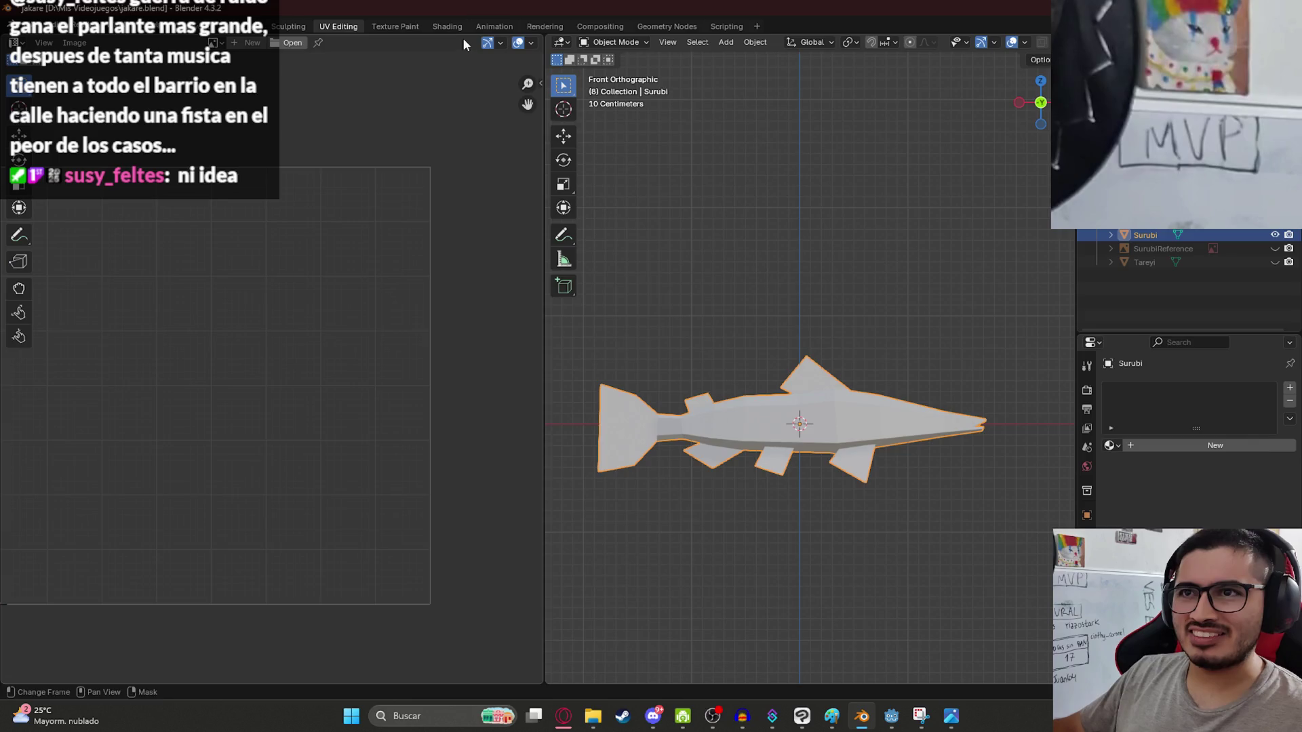
click(447, 27)
click(681, 418)
drag(929, 514, 969, 515)
Add an Image Texture node feeding Base Color and Alpha, and browse for its image.
drag(854, 491, 600, 495)
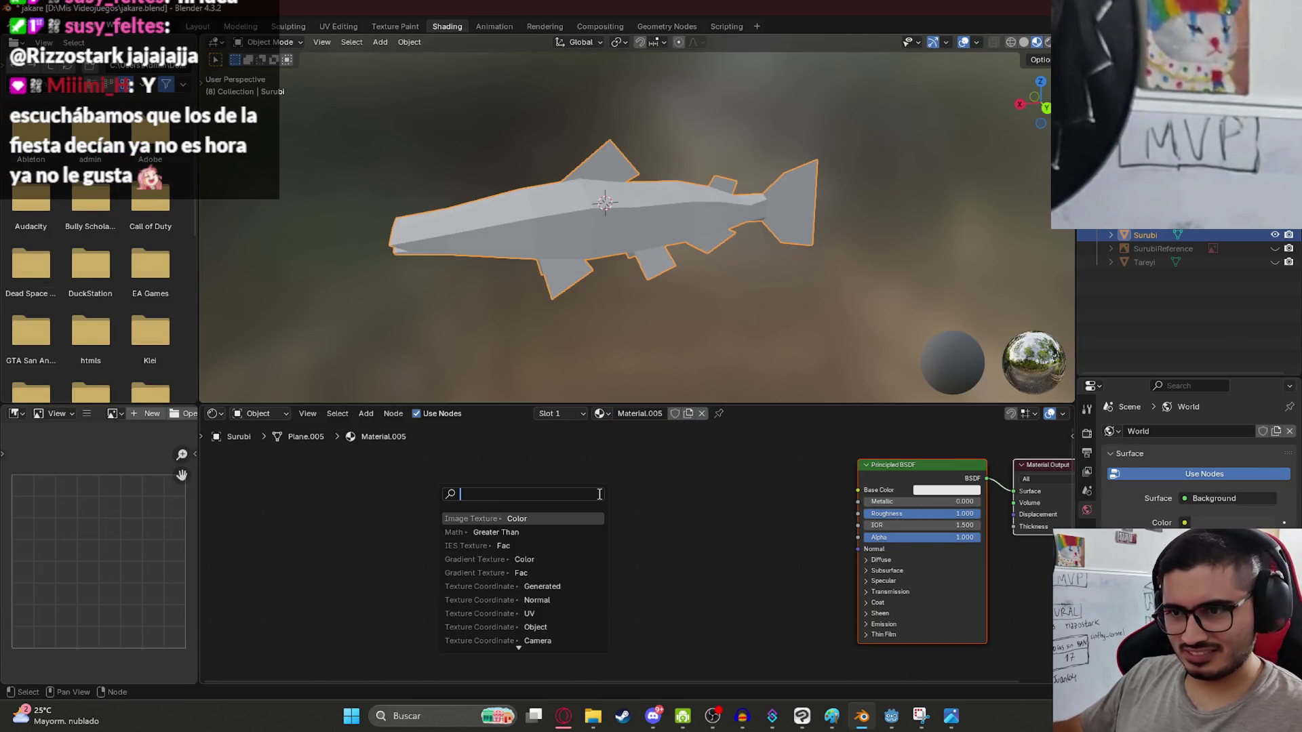
click(556, 519)
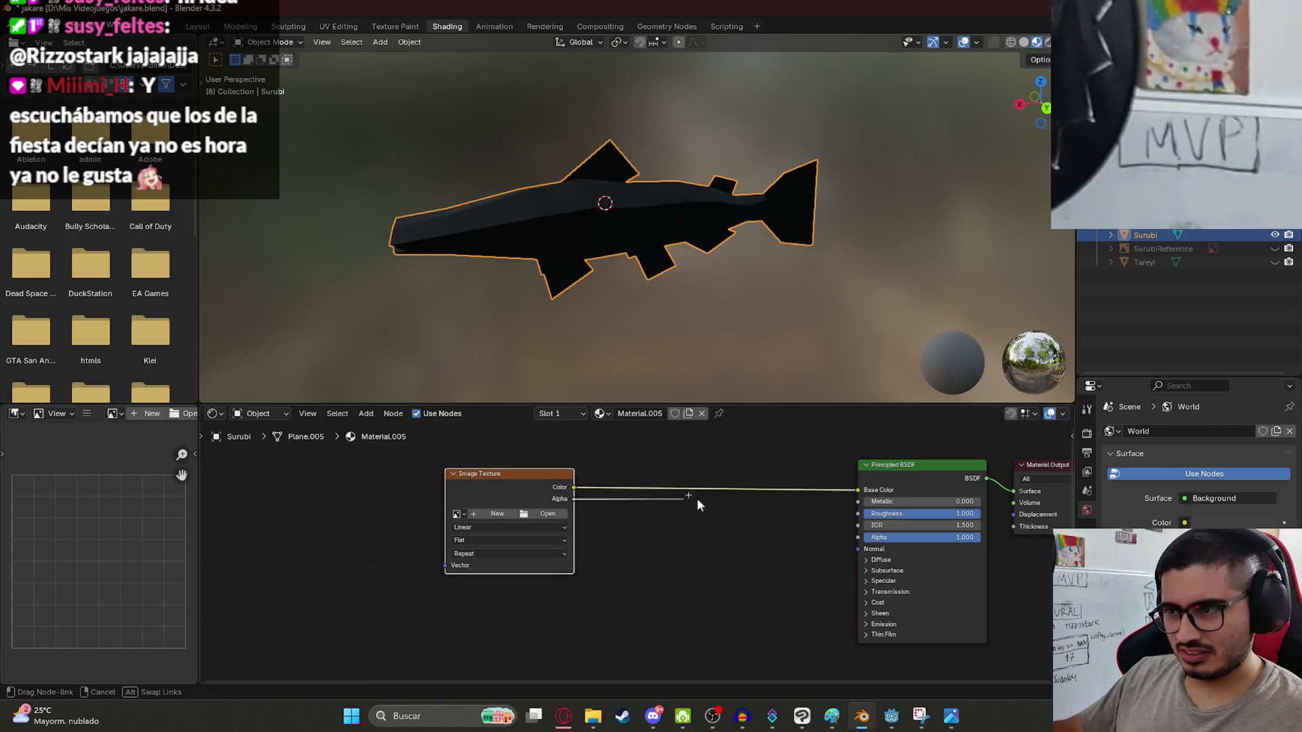
drag(849, 540, 851, 538)
click(535, 518)
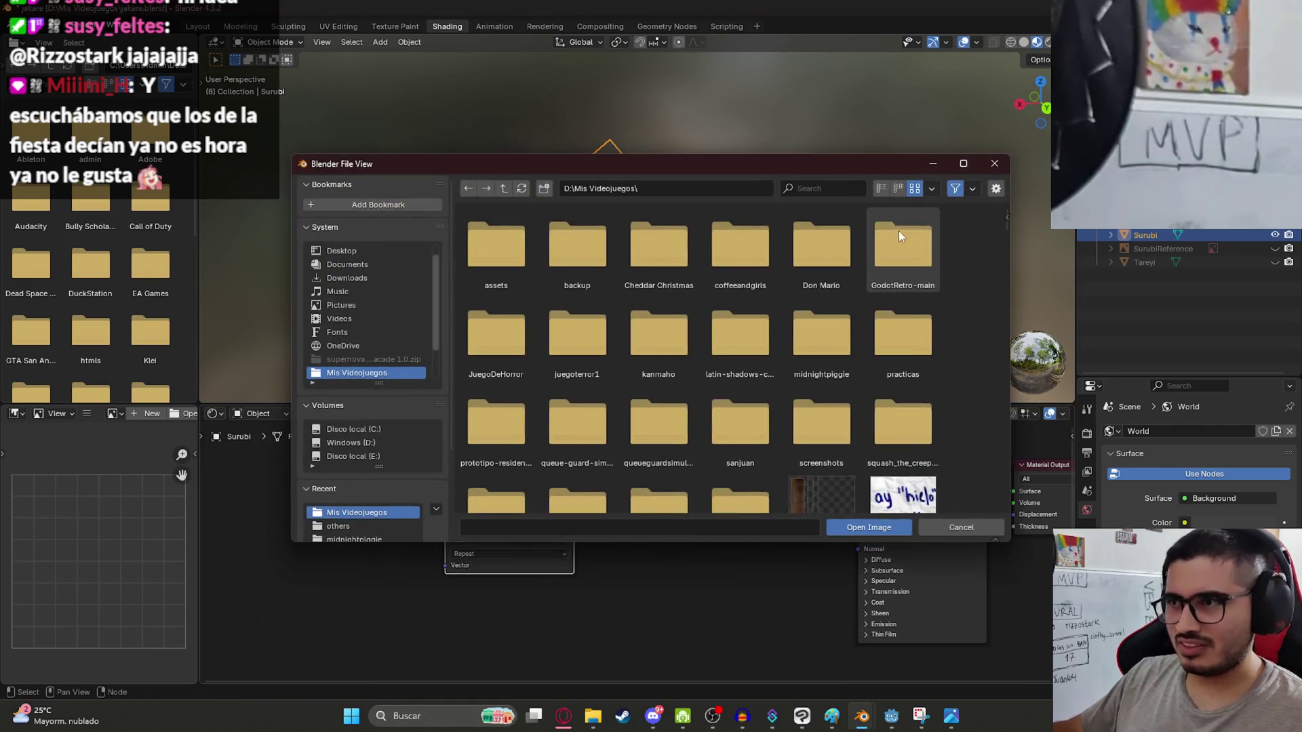
mouse_move(1003, 215)
mouse_down()
mouse_move(1020, 417)
mouse_move(1024, 197)
mouse_move(991, 339)
mouse_move(994, 486)
mouse_move(1020, 198)
mouse_move(999, 499)
mouse_move(1000, 229)
mouse_move(994, 487)
mouse_move(997, 439)
mouse_up()
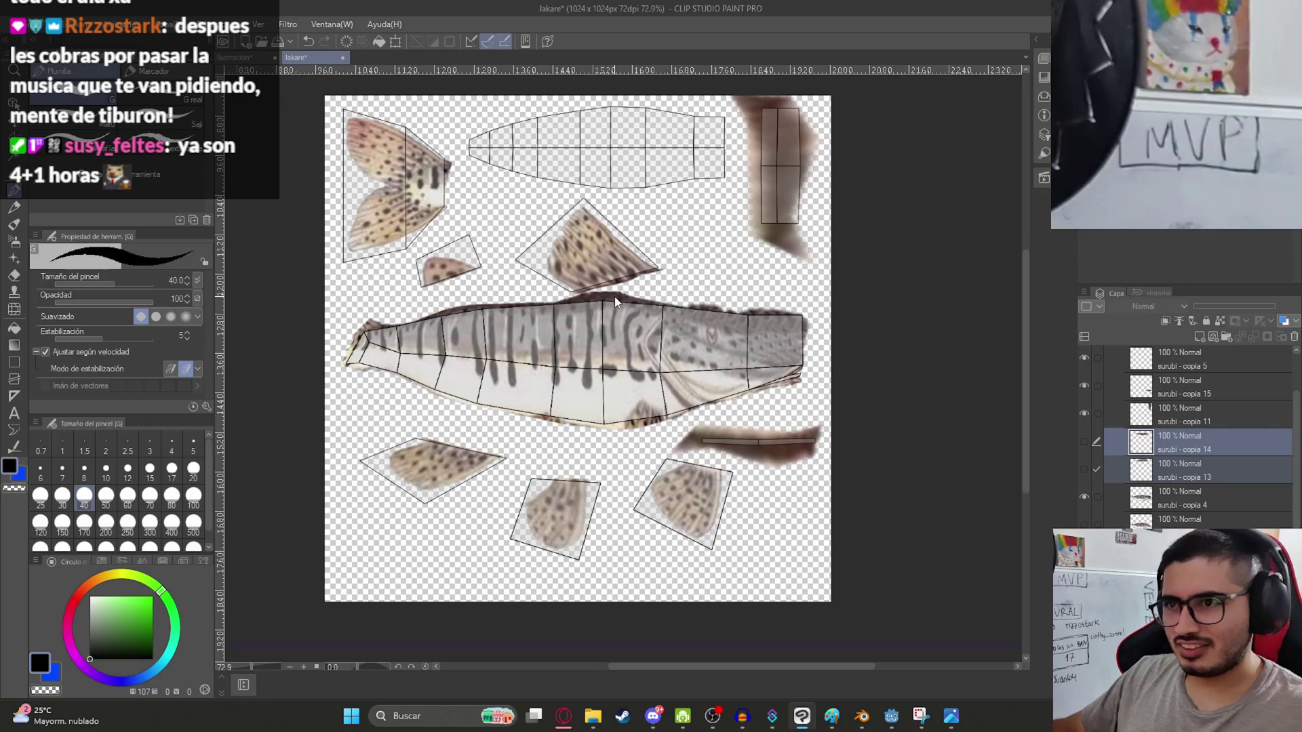
Polyline-select the side body's belly strip and paste a copy as a new layer.
scroll(519, 357, up, 3)
key(m)
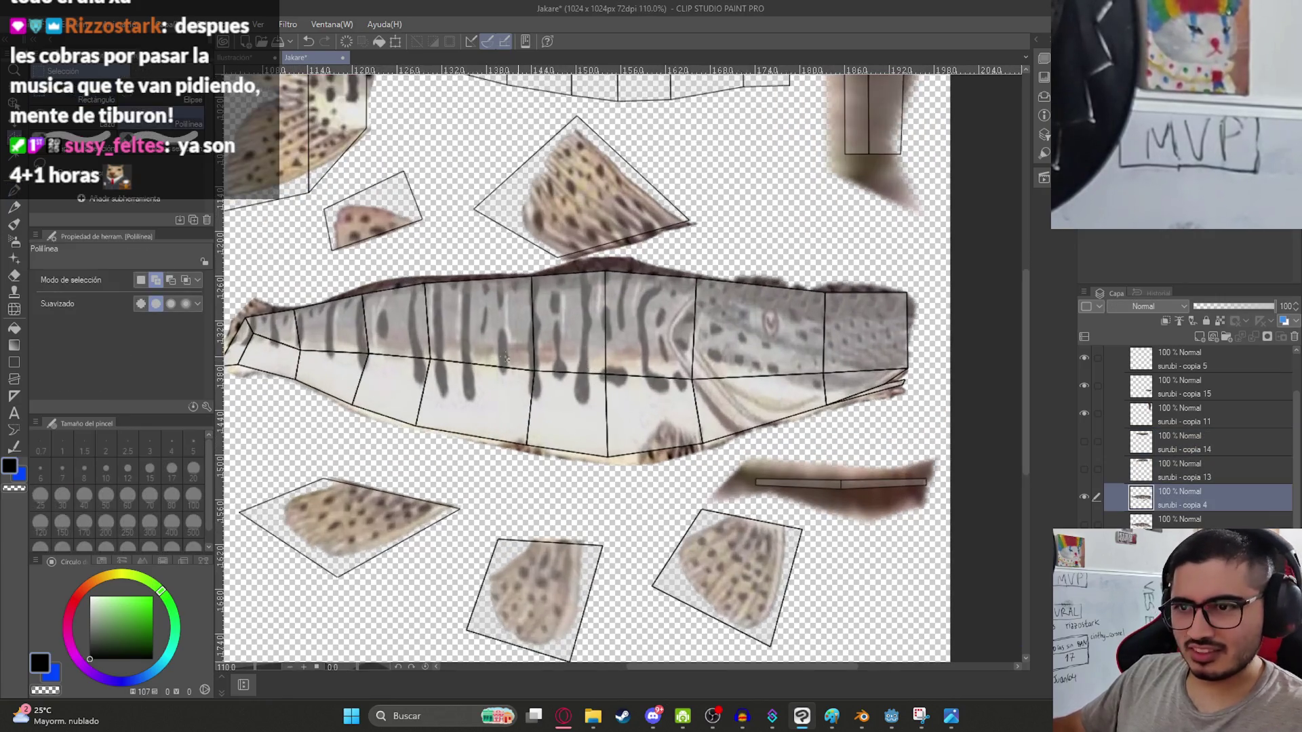
scroll(299, 373, left, 2)
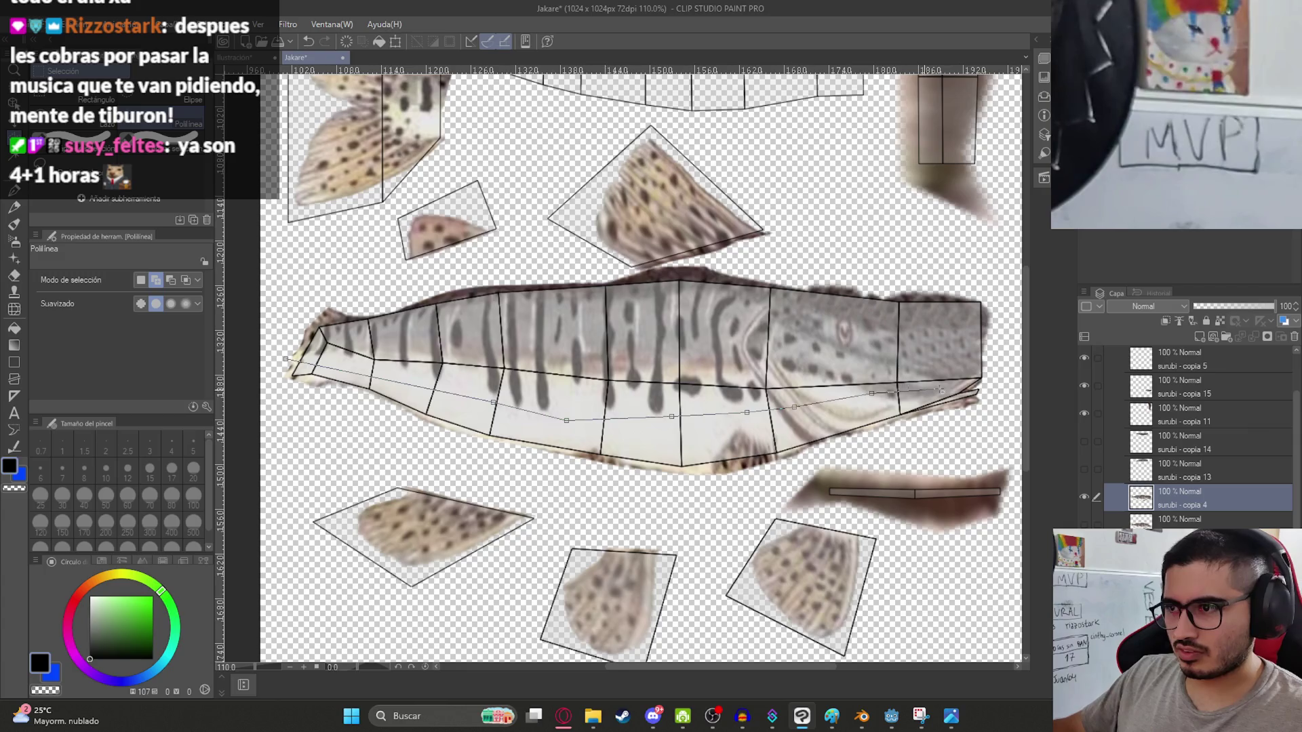
click(648, 508)
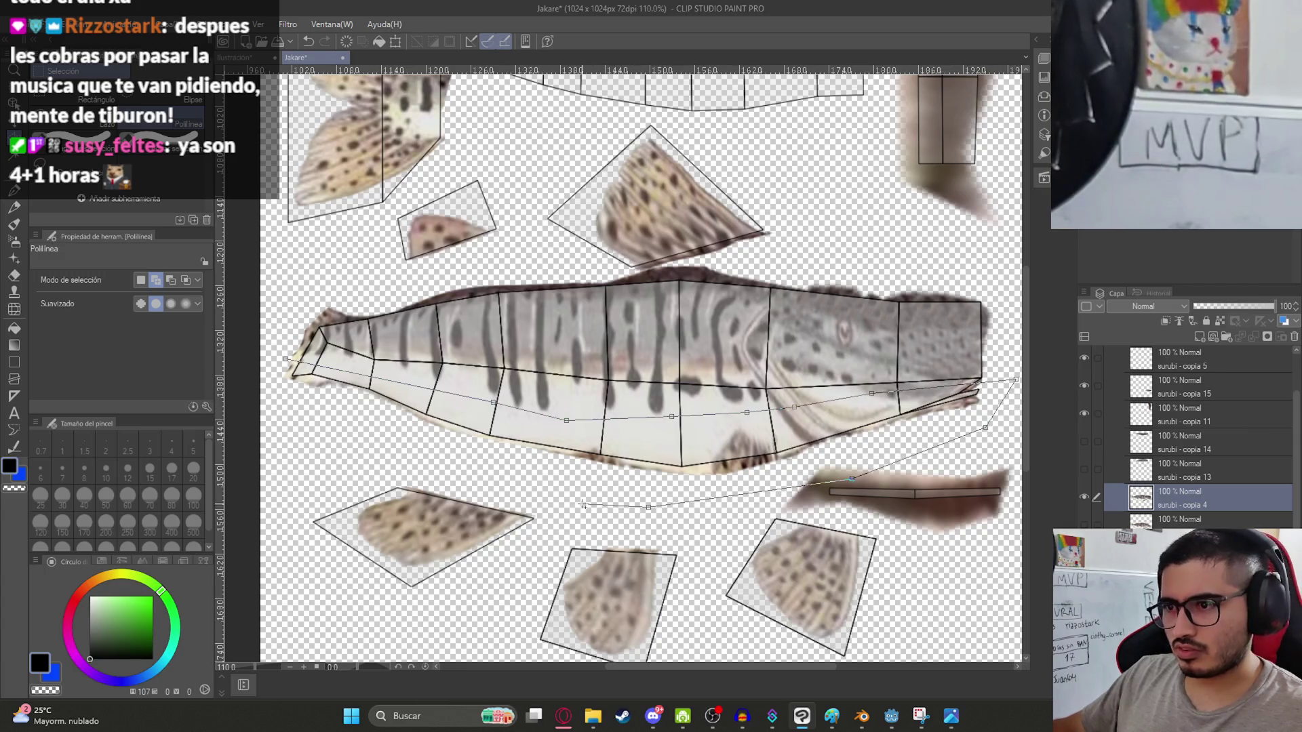
click(275, 382)
click(285, 359)
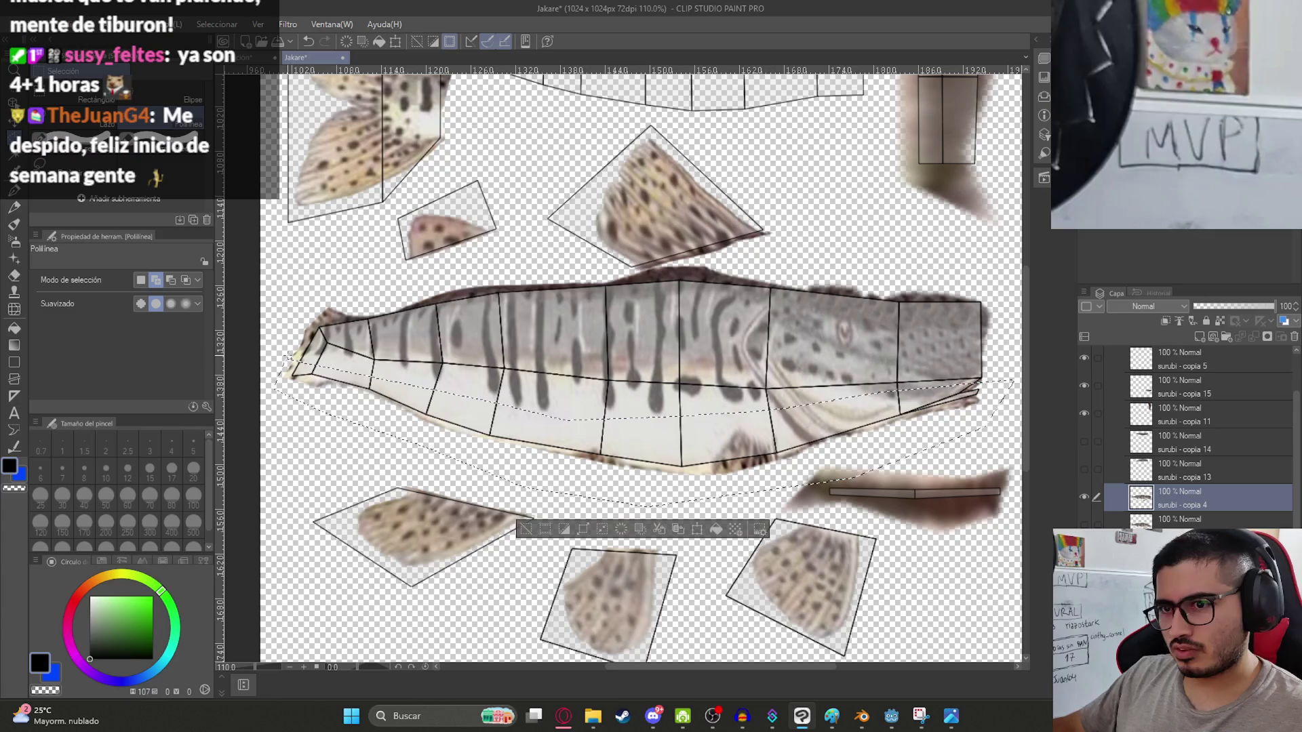
key(ctrl+c)
key(ctrl+v)
Shrink the pasted strip to about two thirds and fit it into the upper fish outline.
key(ctrl+t)
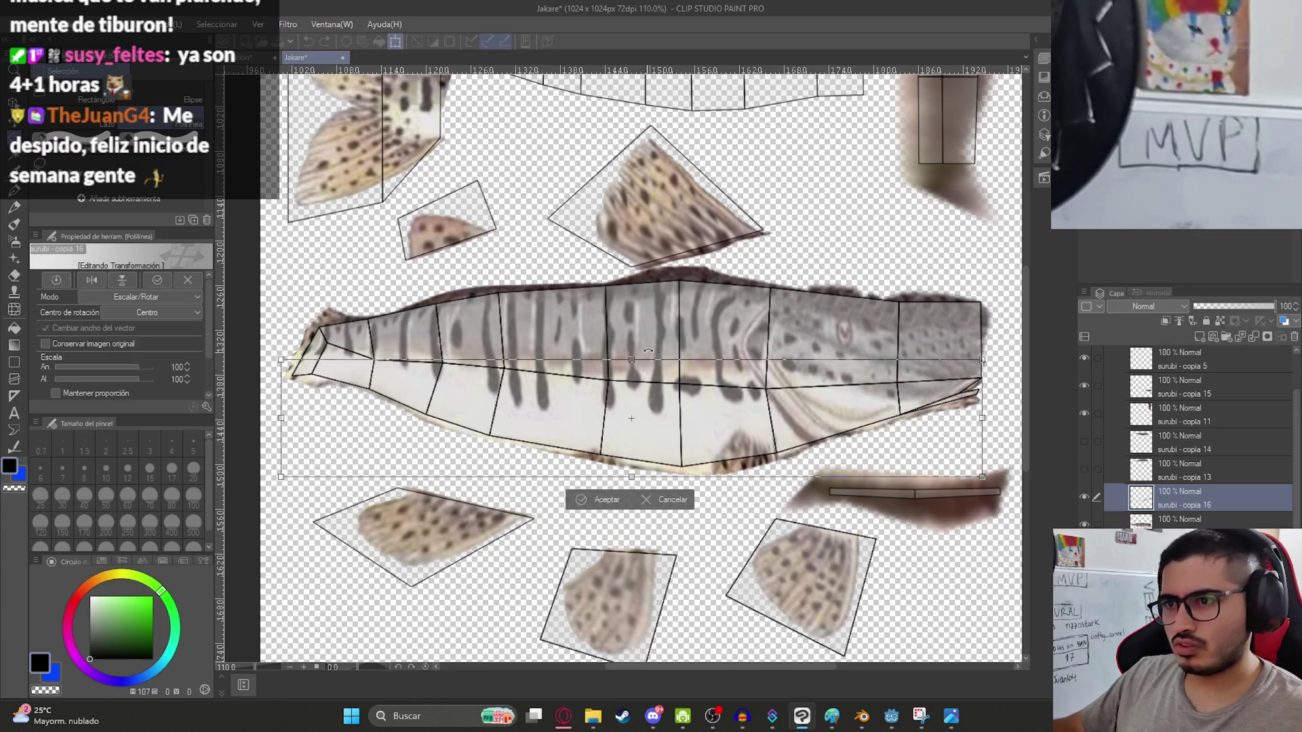
drag(612, 553, 651, 197)
scroll(887, 422, up, 3)
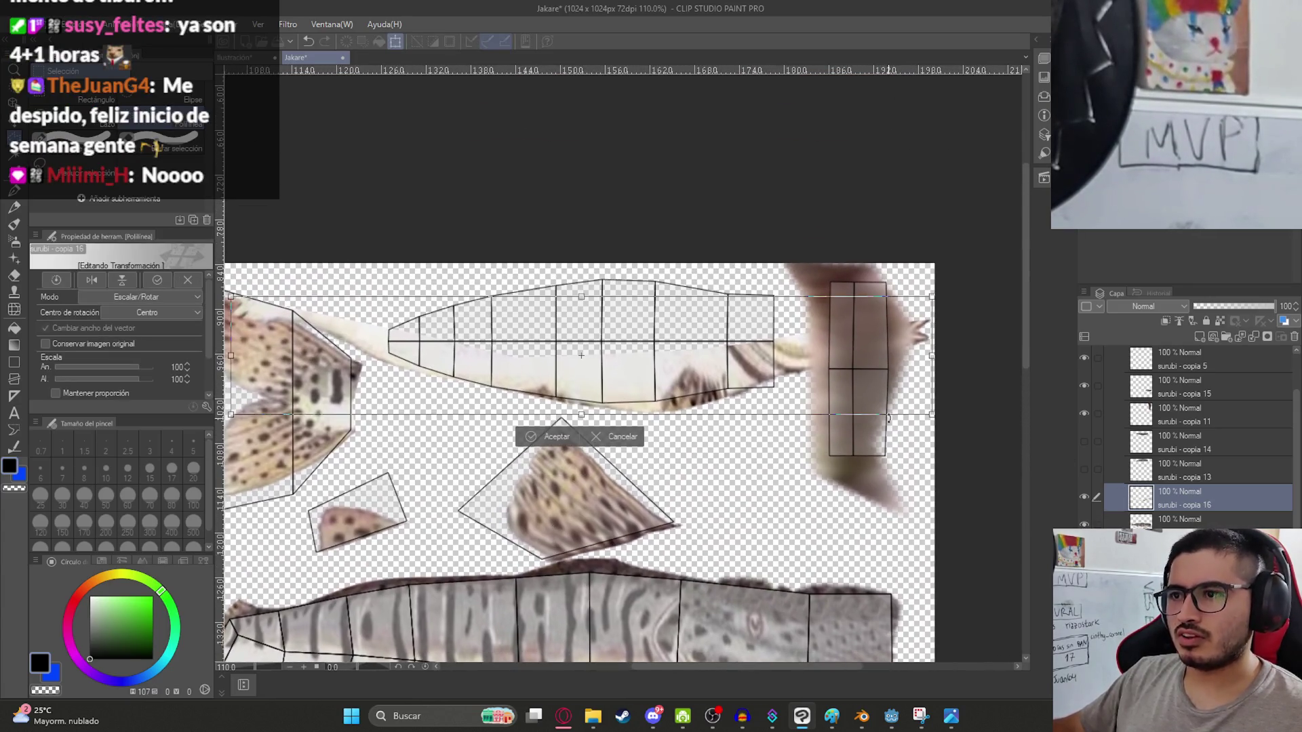
drag(934, 417, 693, 374)
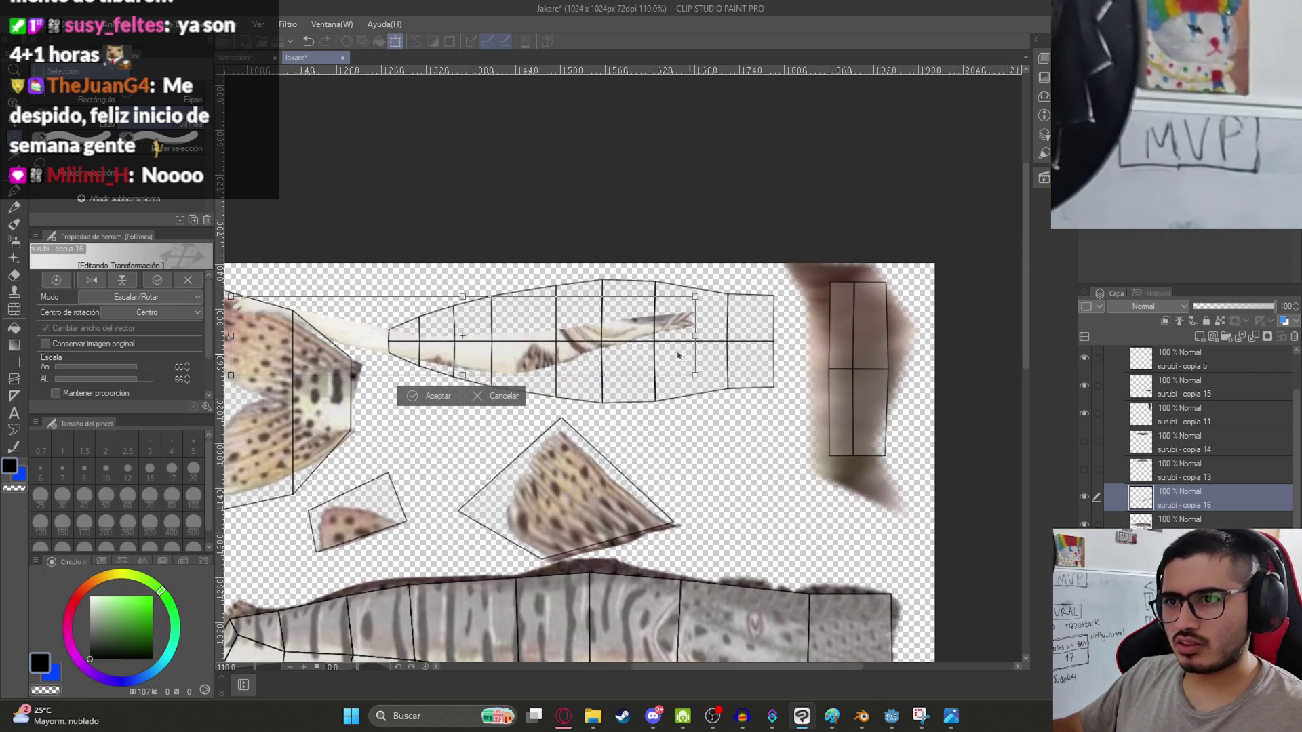
scroll(464, 318, up, 2)
mouse_move(465, 319)
mouse_down()
mouse_move(638, 378)
mouse_move(617, 385)
mouse_move(662, 394)
mouse_move(692, 380)
mouse_up()
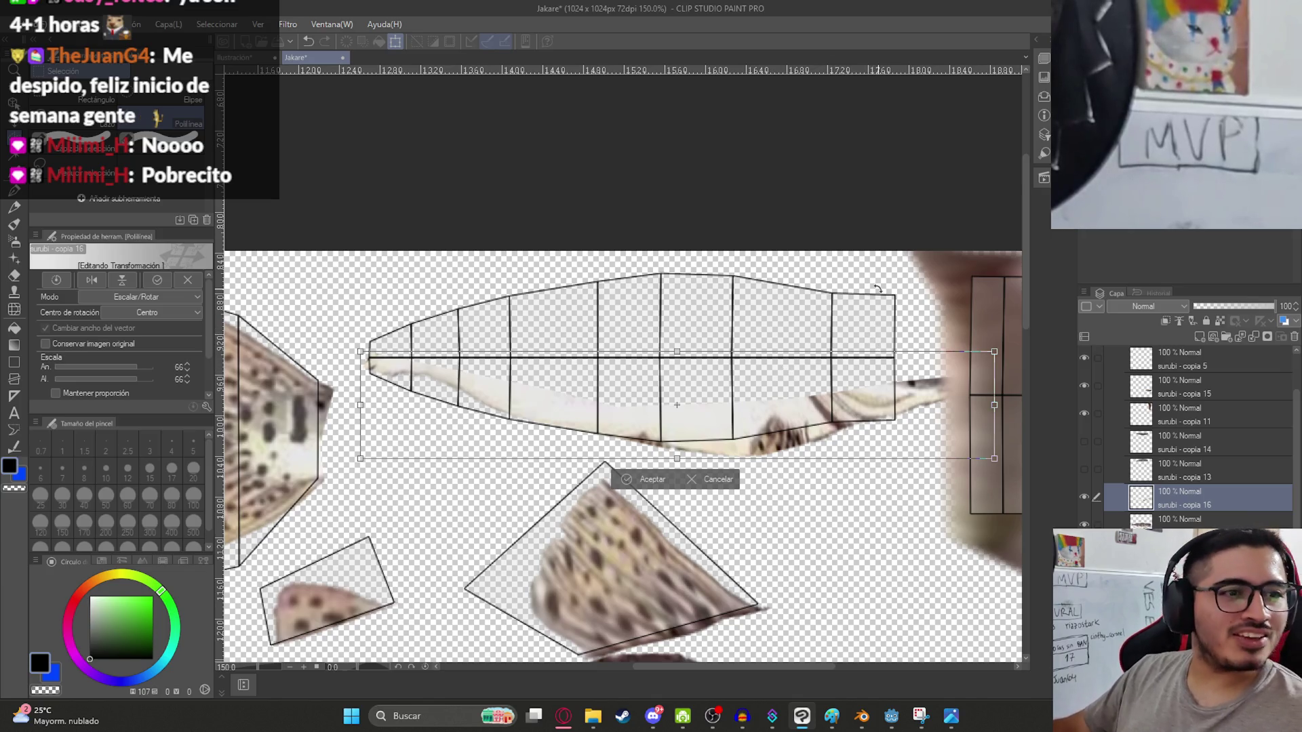
drag(994, 405, 922, 405)
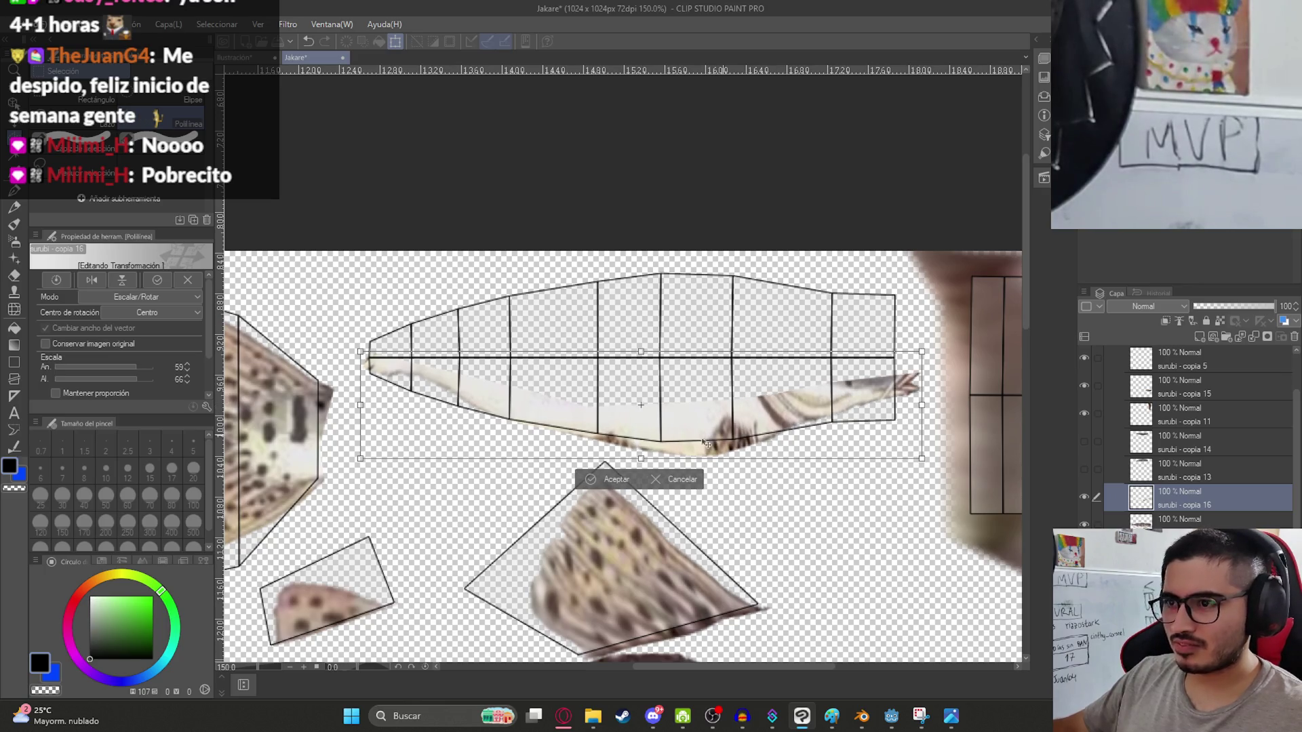
mouse_move(641, 459)
mouse_down()
mouse_move(640, 437)
mouse_move(638, 459)
mouse_up()
mouse_move(644, 351)
mouse_down()
mouse_move(643, 312)
mouse_move(631, 349)
mouse_up()
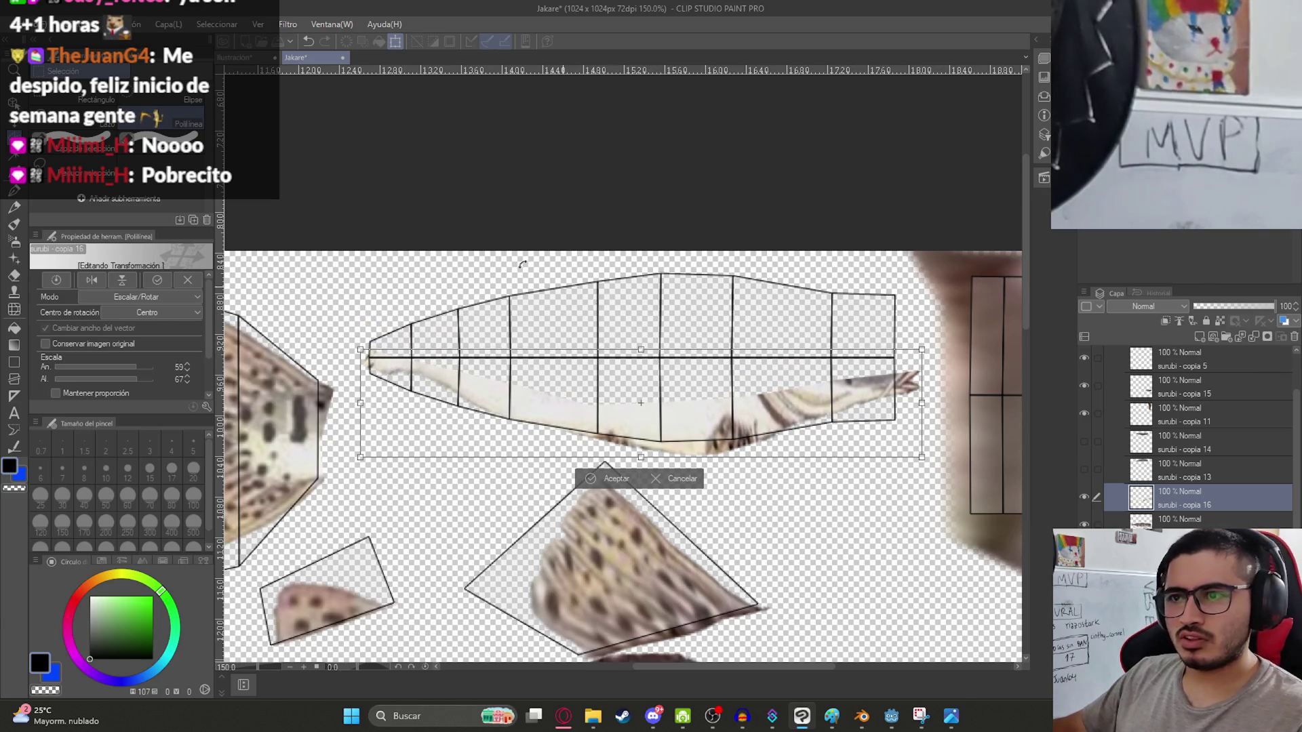
key(Return)
Mesh-warp the strip so its front and lower edge follow the outline.
click(119, 24)
mouse_move(267, 349)
click(353, 447)
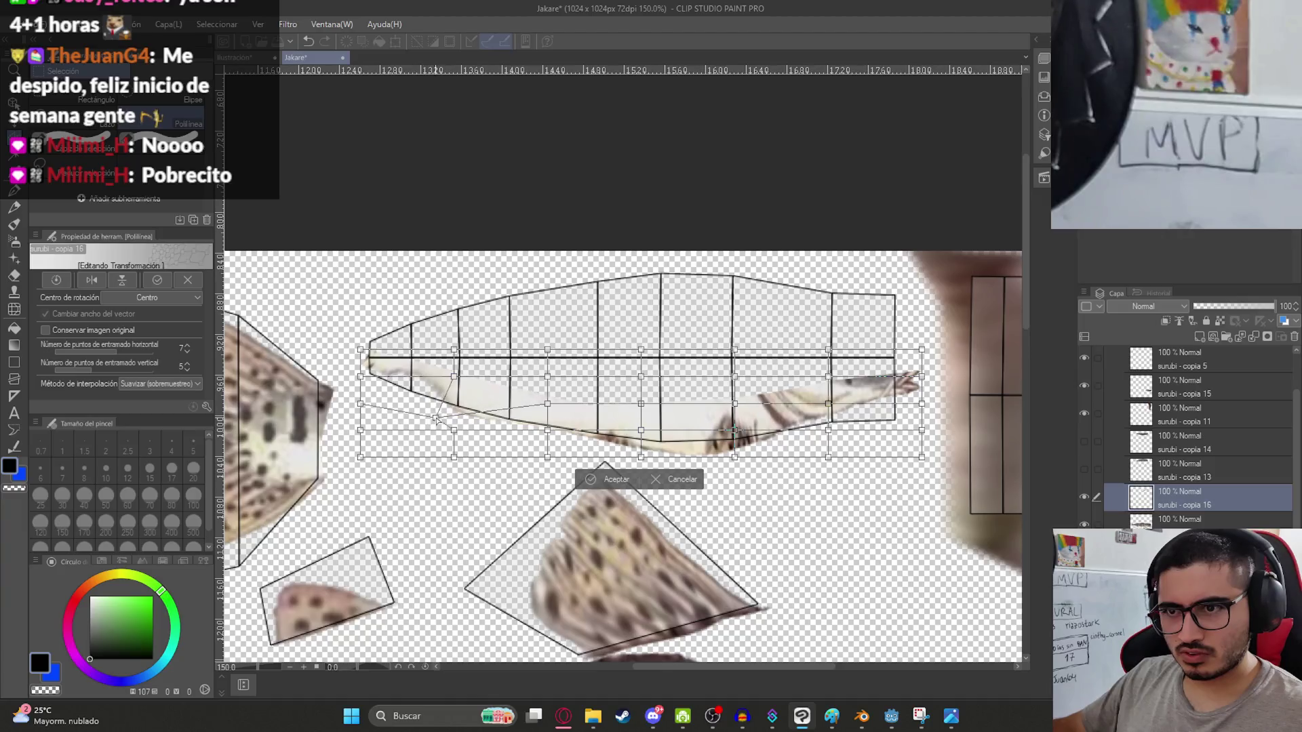
drag(453, 378, 409, 386)
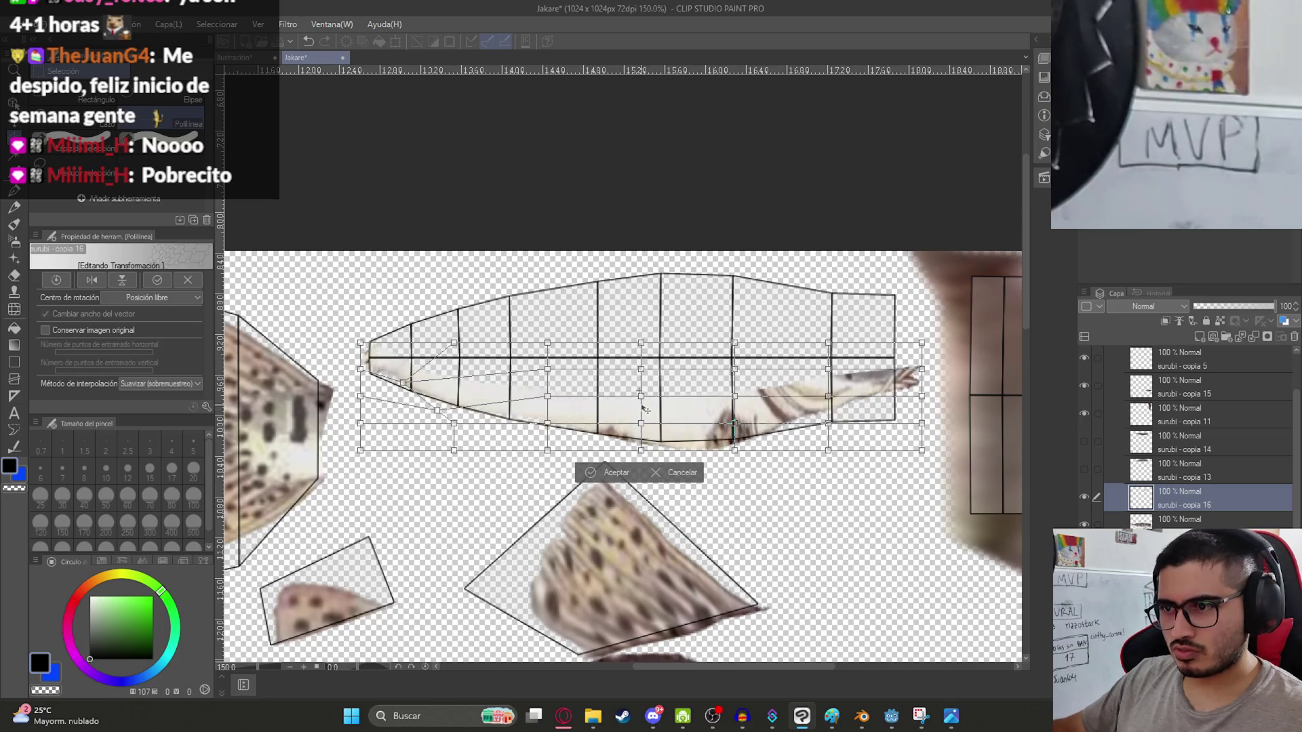
drag(641, 430, 640, 442)
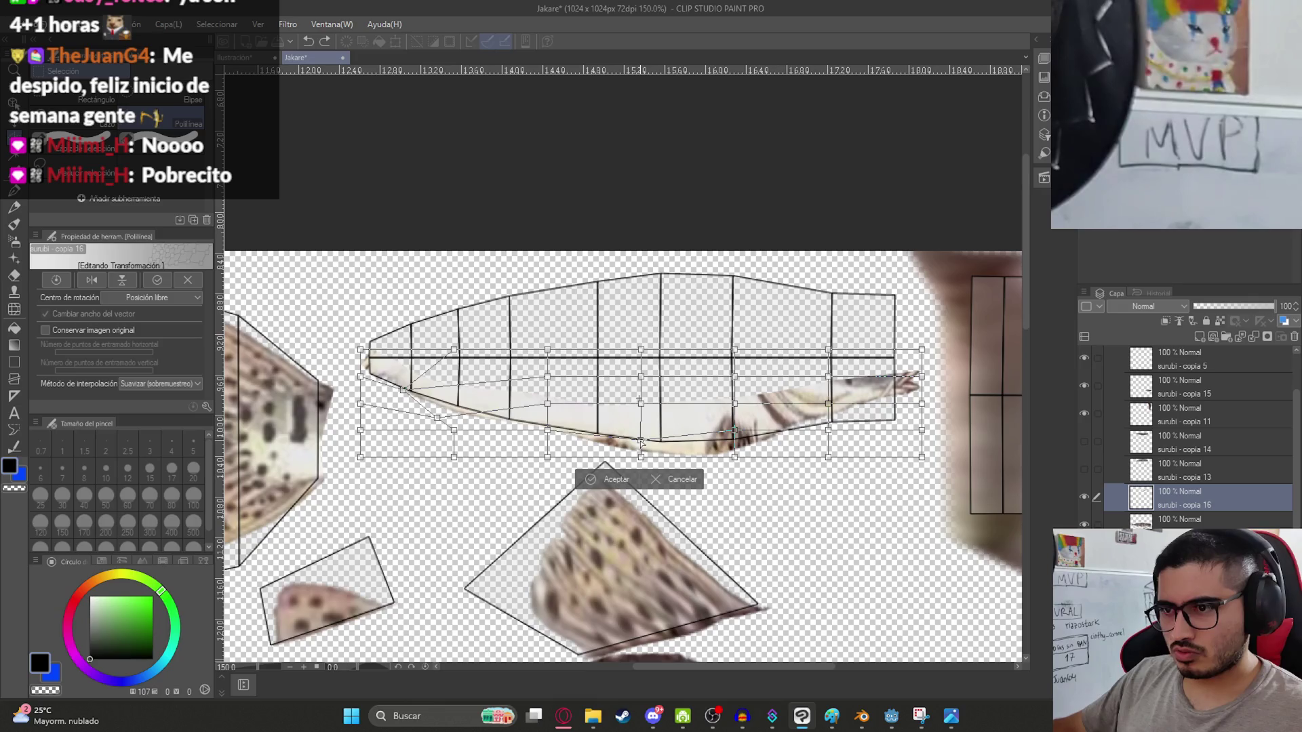
drag(734, 430, 734, 445)
key(Return)
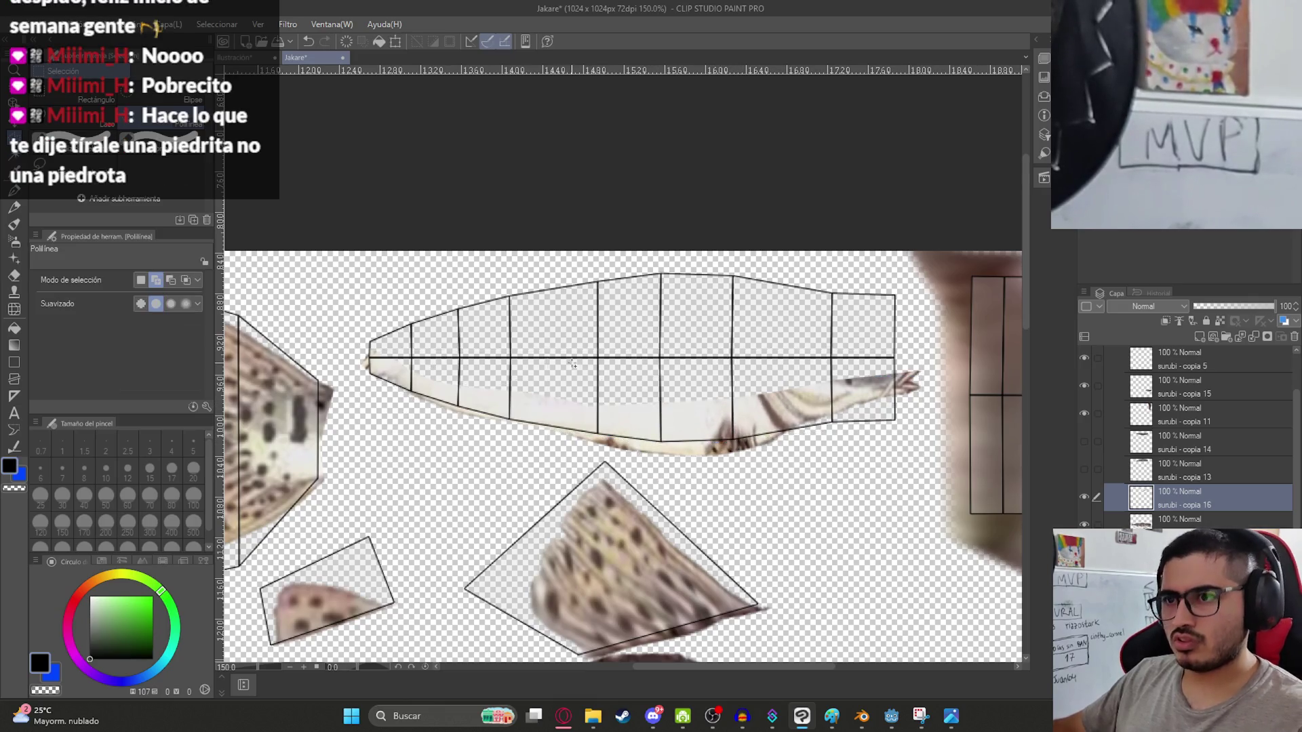
scroll(580, 372, up, 2)
Show the black background and set the Copy Stamp tool to size 17.
scroll(1187, 434, down, 3)
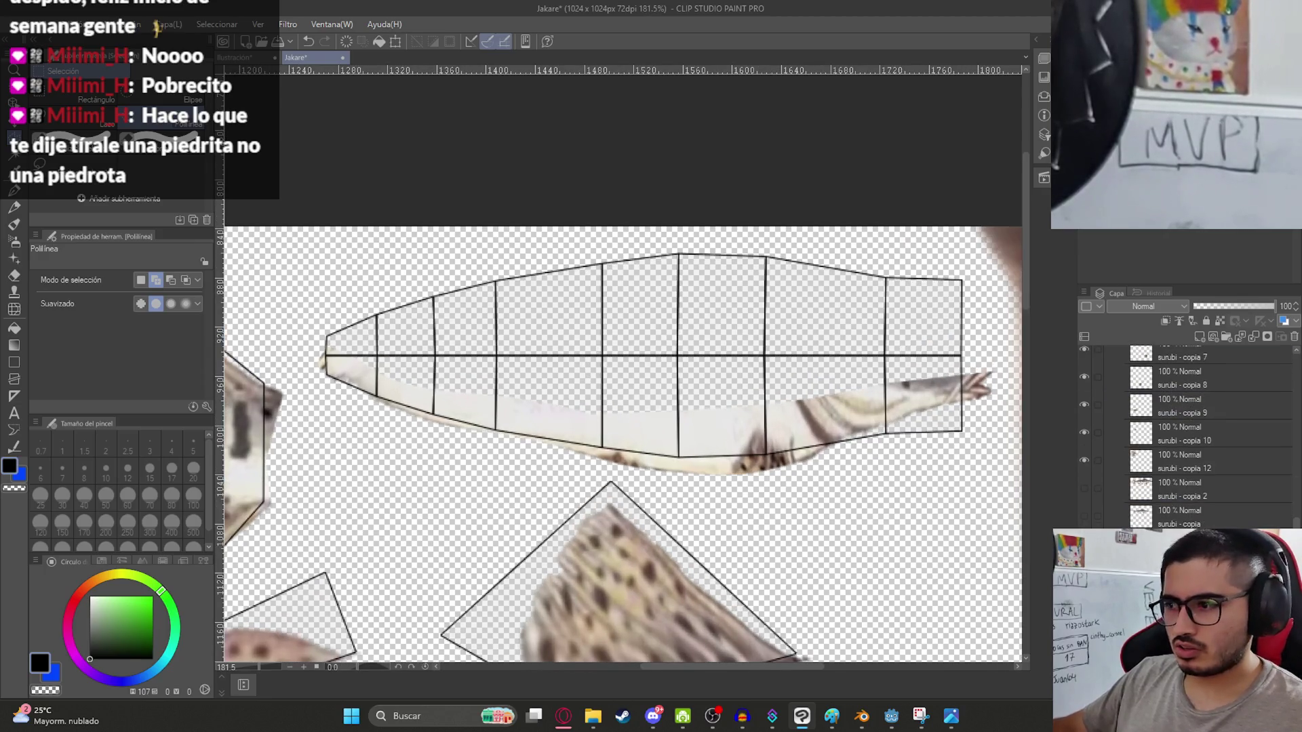
click(1084, 542)
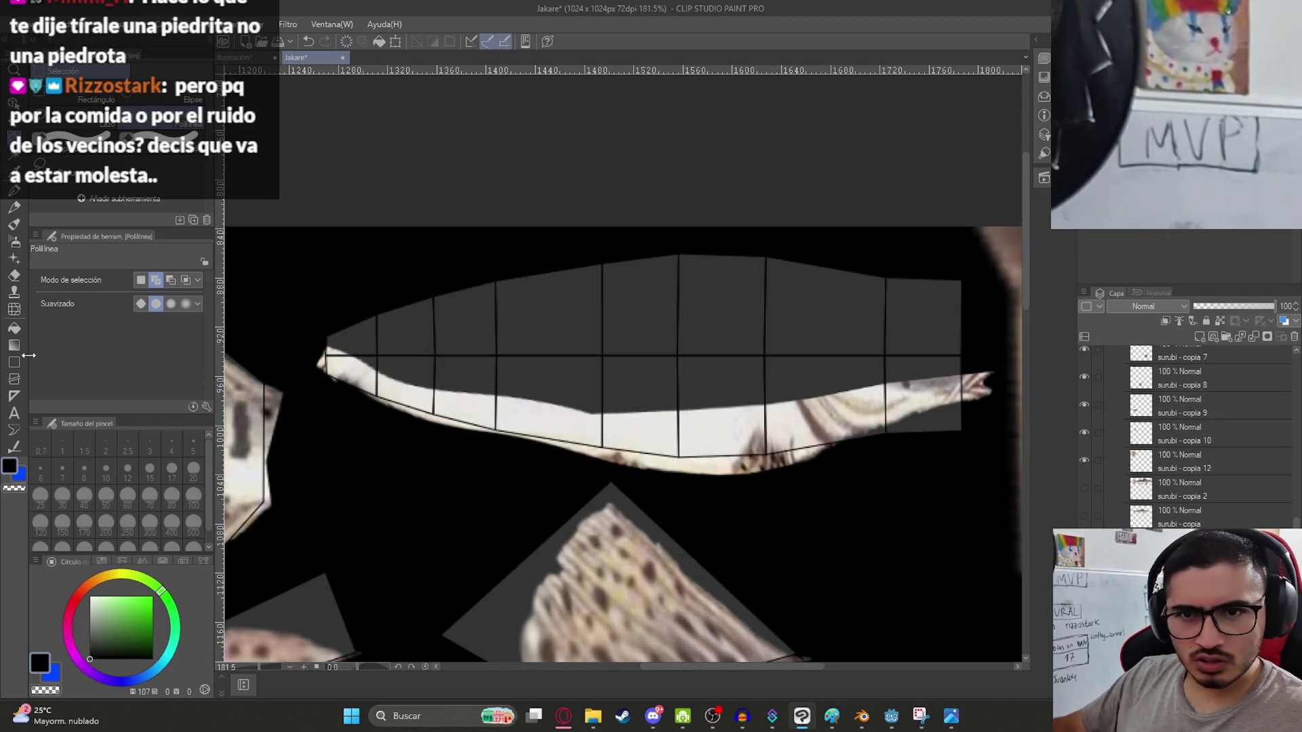
click(14, 297)
scroll(425, 339, up, 2)
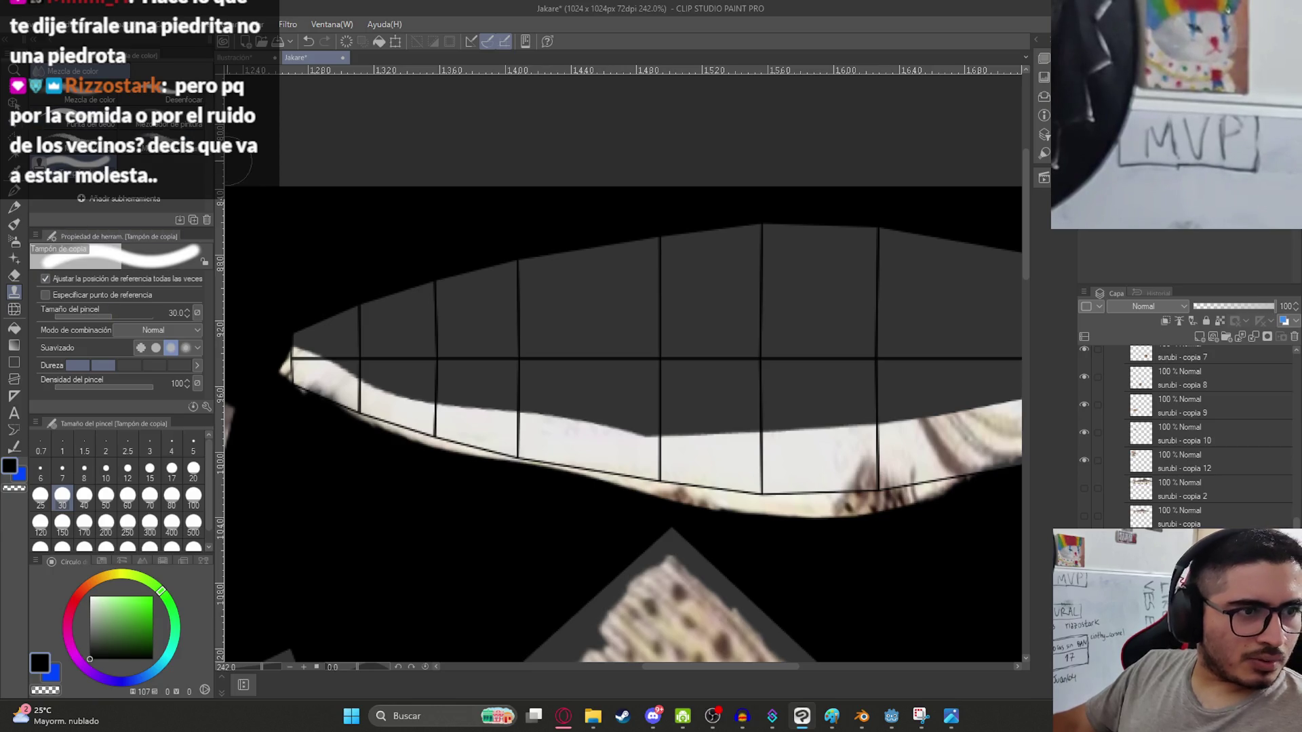
click(171, 468)
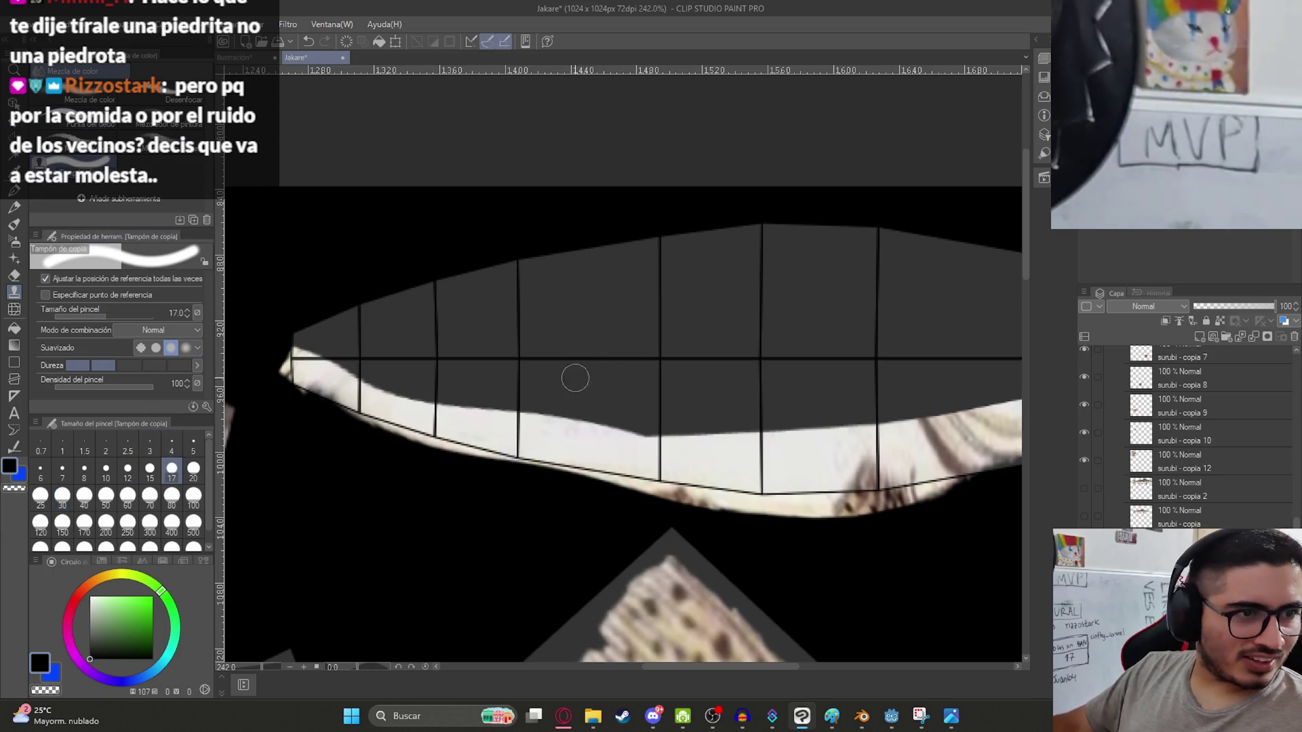
scroll(567, 424, up, 2)
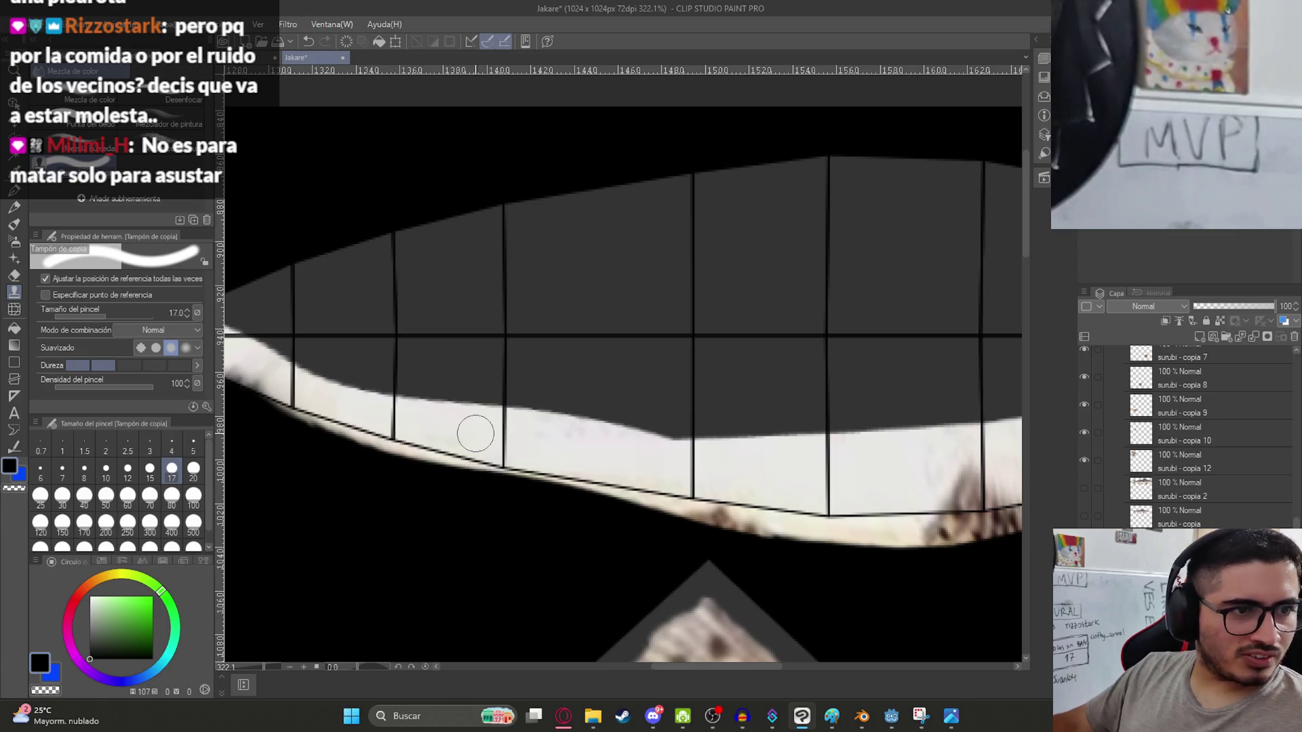
Clone white belly texture over the dark gaps in the outline's lower half.
mouse_move(530, 426)
mouse_down()
mouse_move(662, 430)
mouse_move(380, 390)
mouse_move(741, 430)
mouse_move(664, 401)
mouse_move(345, 370)
mouse_move(261, 342)
mouse_move(698, 352)
mouse_up()
middle_drag(698, 352, 465, 381)
mouse_move(465, 380)
mouse_down()
mouse_move(517, 436)
mouse_move(697, 397)
mouse_move(549, 426)
mouse_move(386, 359)
mouse_move(432, 391)
mouse_move(515, 359)
mouse_move(493, 339)
mouse_move(427, 346)
mouse_move(468, 326)
mouse_up()
middle_drag(536, 362, 616, 369)
drag(682, 413, 623, 384)
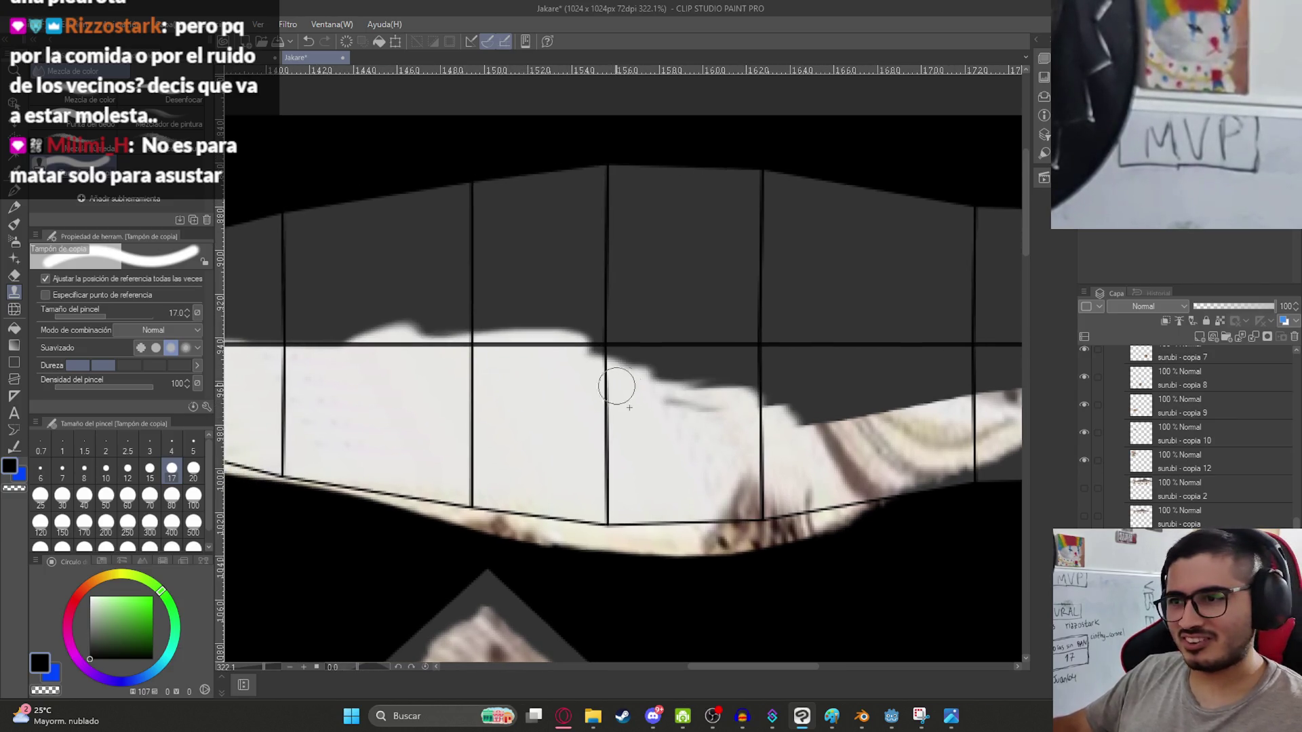
mouse_move(751, 401)
mouse_down()
mouse_move(807, 407)
mouse_move(762, 349)
mouse_move(543, 375)
mouse_up()
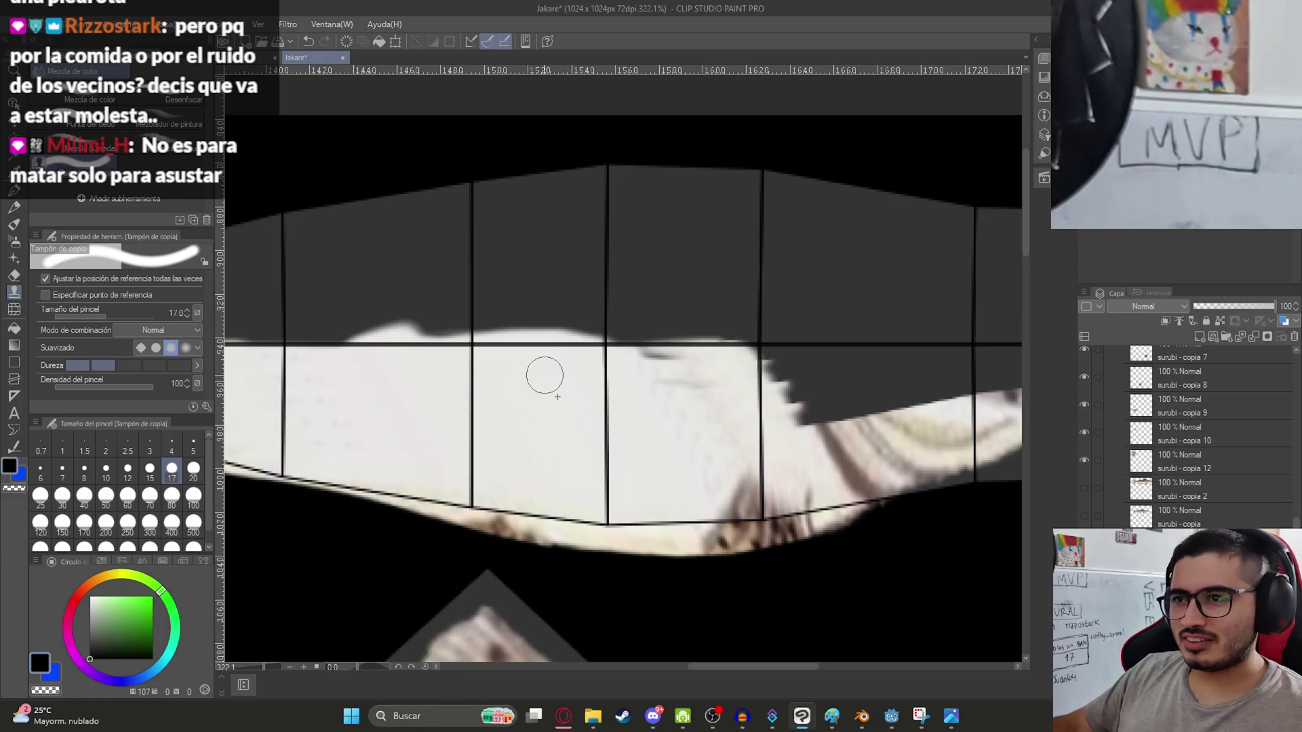
mouse_move(639, 379)
mouse_down()
mouse_move(698, 332)
mouse_move(672, 333)
mouse_move(671, 369)
mouse_move(603, 340)
mouse_up()
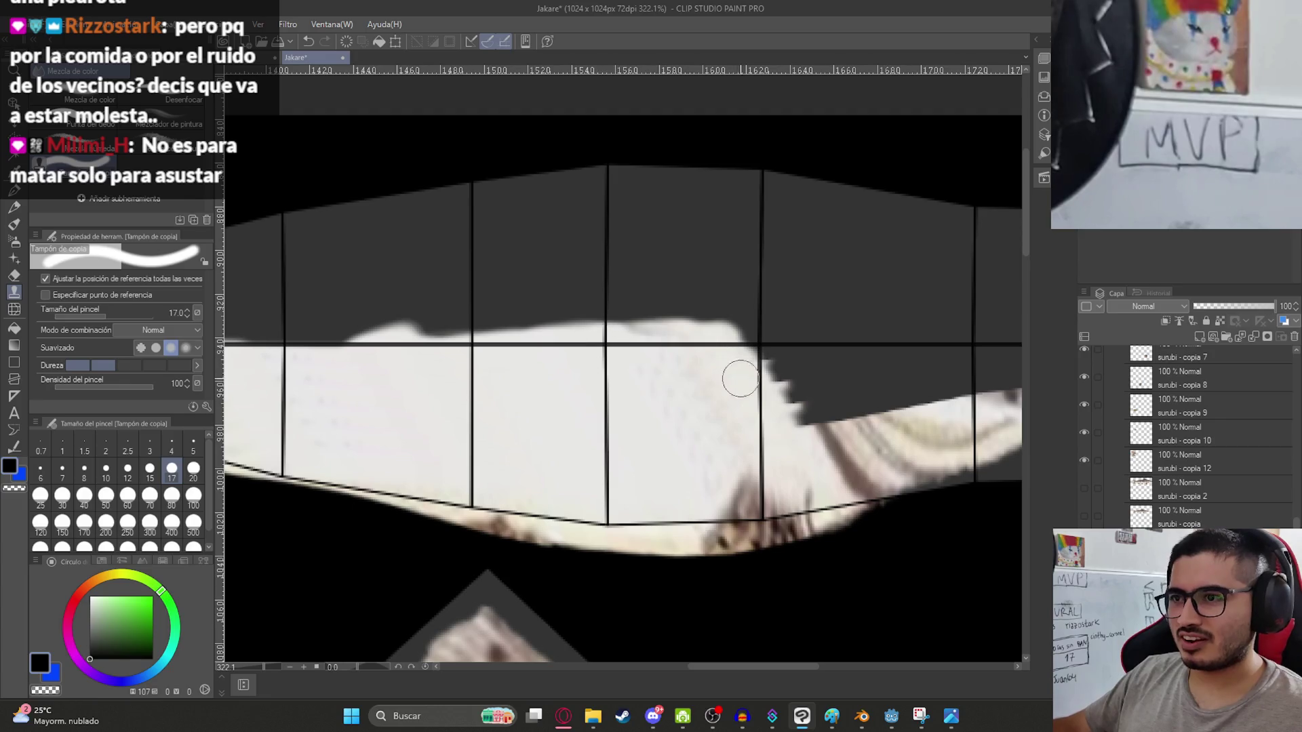
mouse_move(703, 364)
mouse_down()
mouse_move(765, 414)
mouse_move(791, 386)
mouse_up()
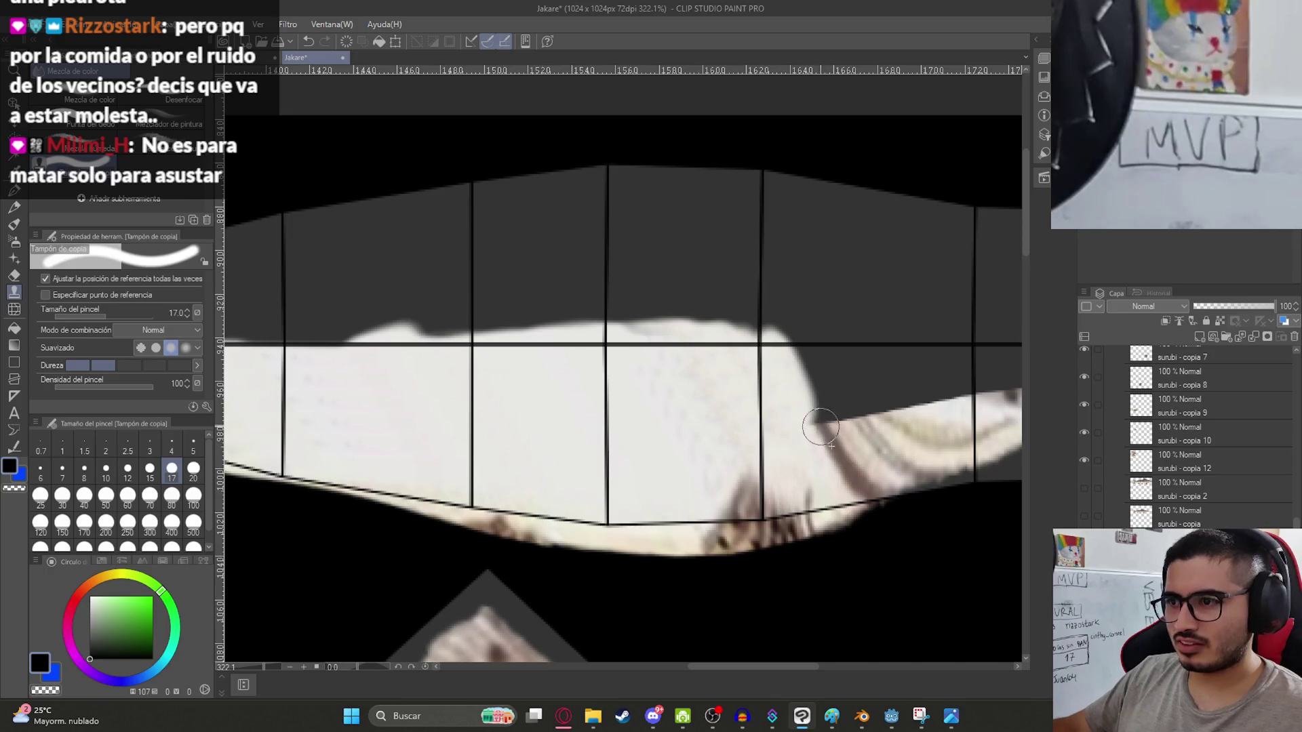
Clone belly texture into the dark areas near the outline's tapered tip.
middle_drag(855, 363, 760, 408)
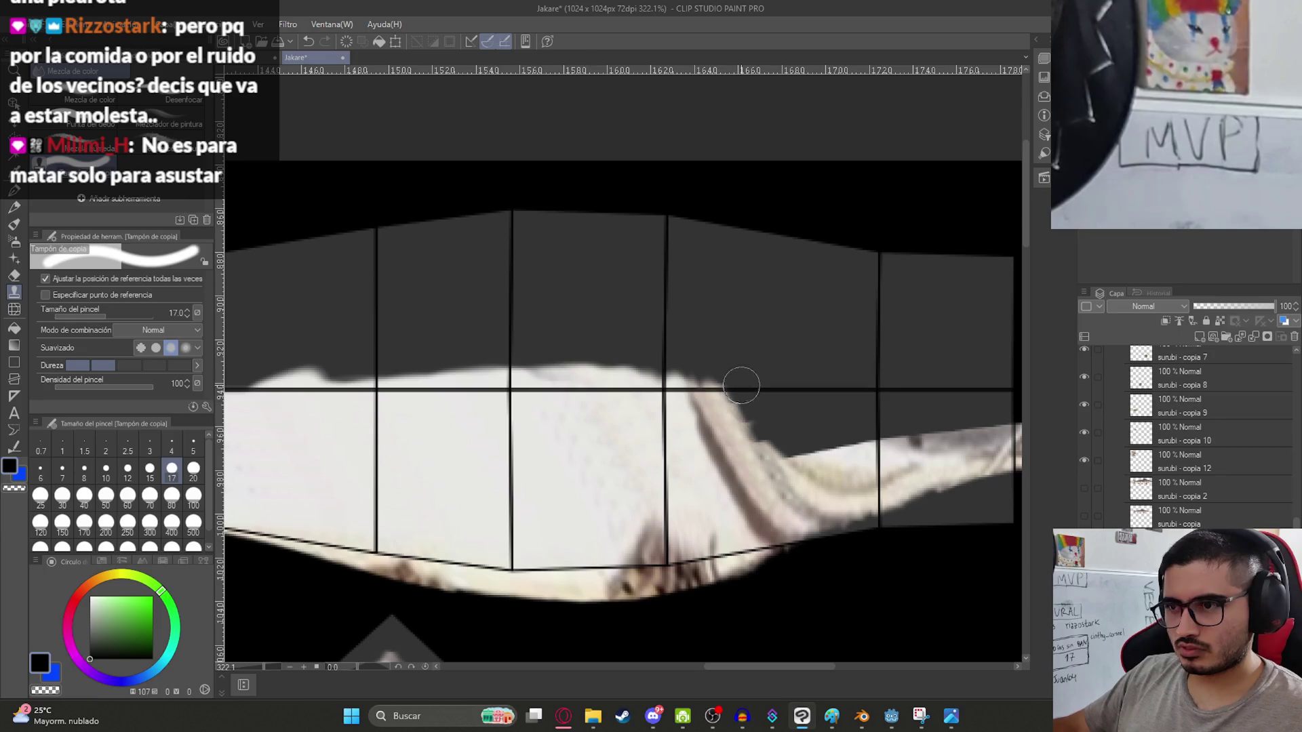
middle_drag(934, 431, 738, 468)
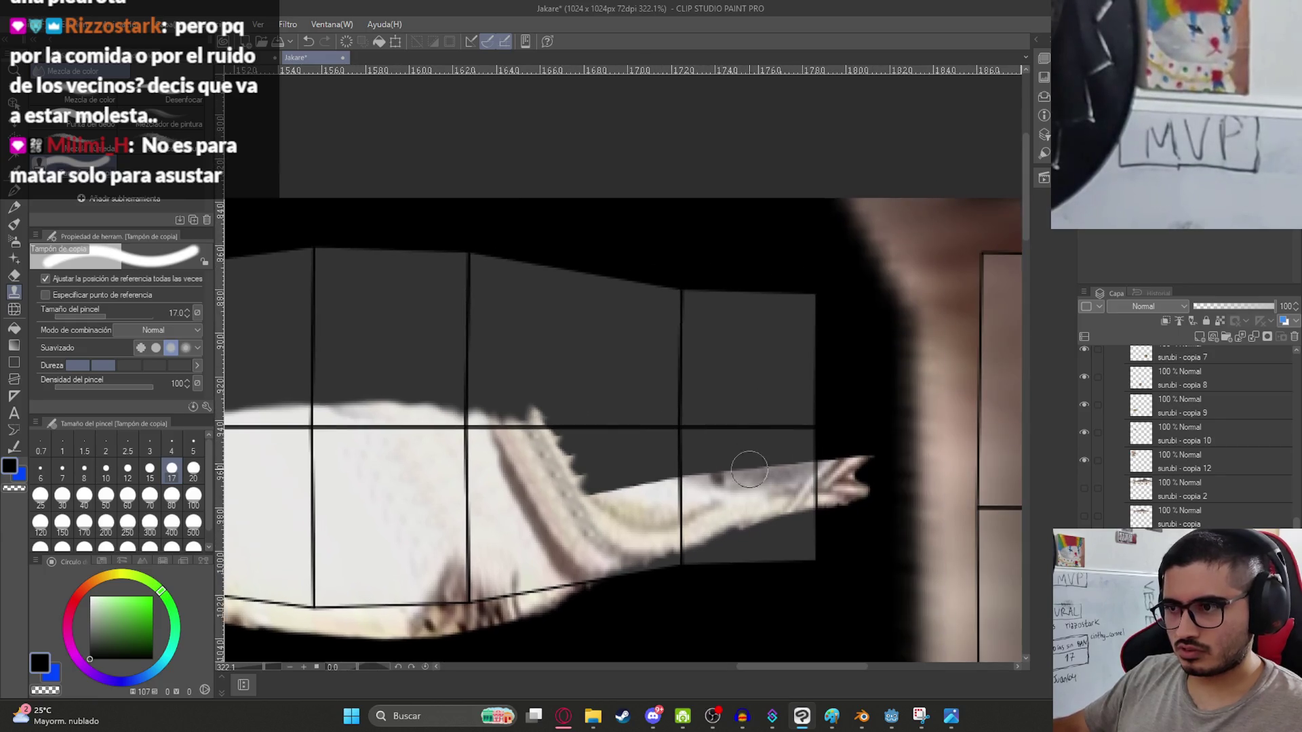
mouse_move(801, 465)
mouse_down()
mouse_move(648, 478)
mouse_move(625, 500)
mouse_move(560, 445)
mouse_up()
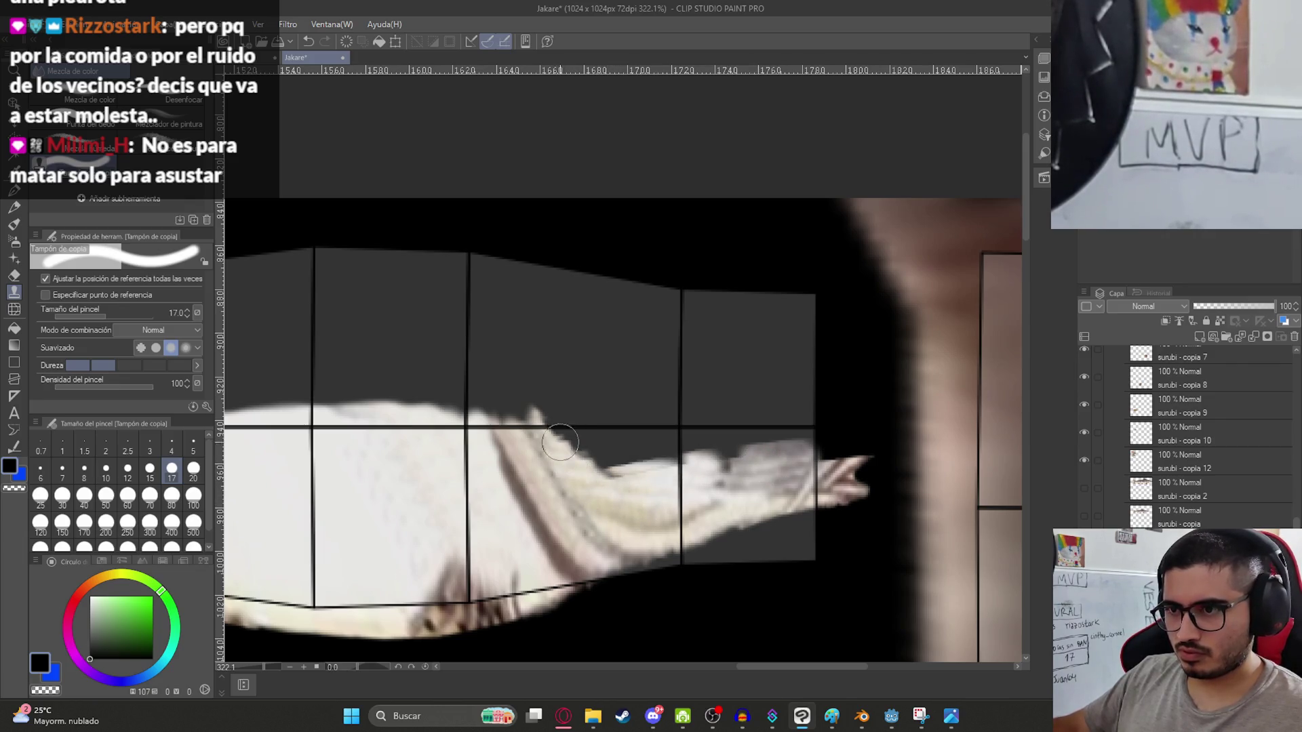
mouse_move(622, 499)
mouse_down()
mouse_move(651, 474)
mouse_move(602, 456)
mouse_move(766, 429)
mouse_move(771, 452)
mouse_move(827, 434)
mouse_up()
scroll(740, 420, down, 5)
scroll(739, 421, up, 3)
Duplicate the belly strip, flip it vertically and move it into the outline's upper half.
key(k)
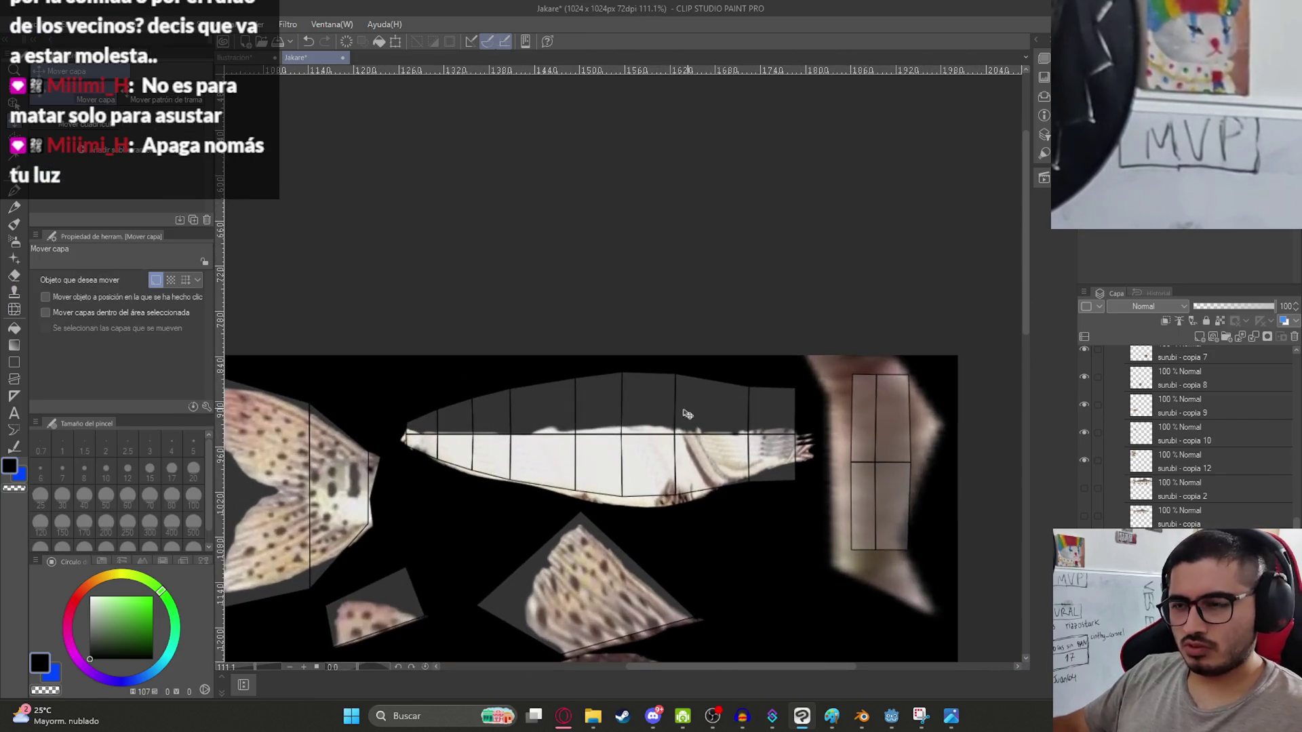
key(ctrl+c)
key(ctrl+v)
key(ctrl+t)
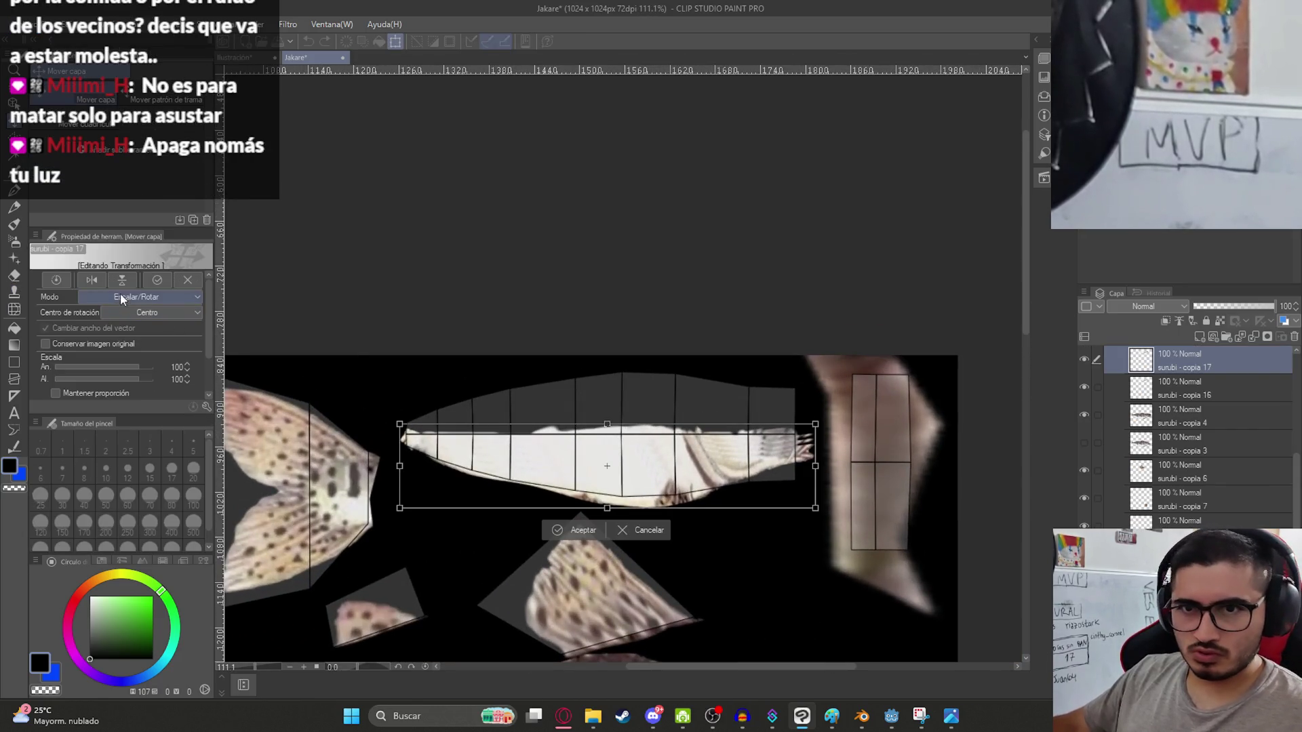
click(122, 280)
scroll(481, 375, up, 2)
drag(600, 487, 600, 406)
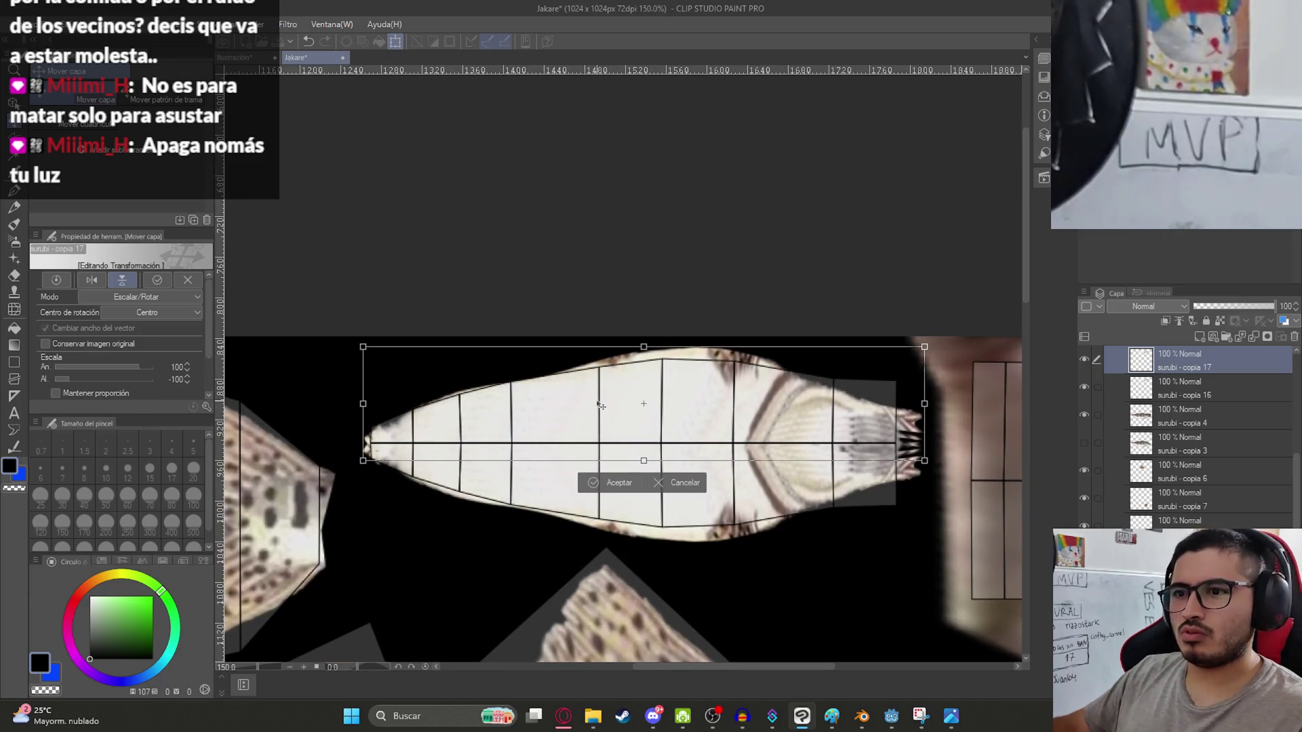
key(Return)
middle_drag(601, 406, 525, 404)
Merge the two mirrored belly halves into one layer.
ctrl+click(1207, 388)
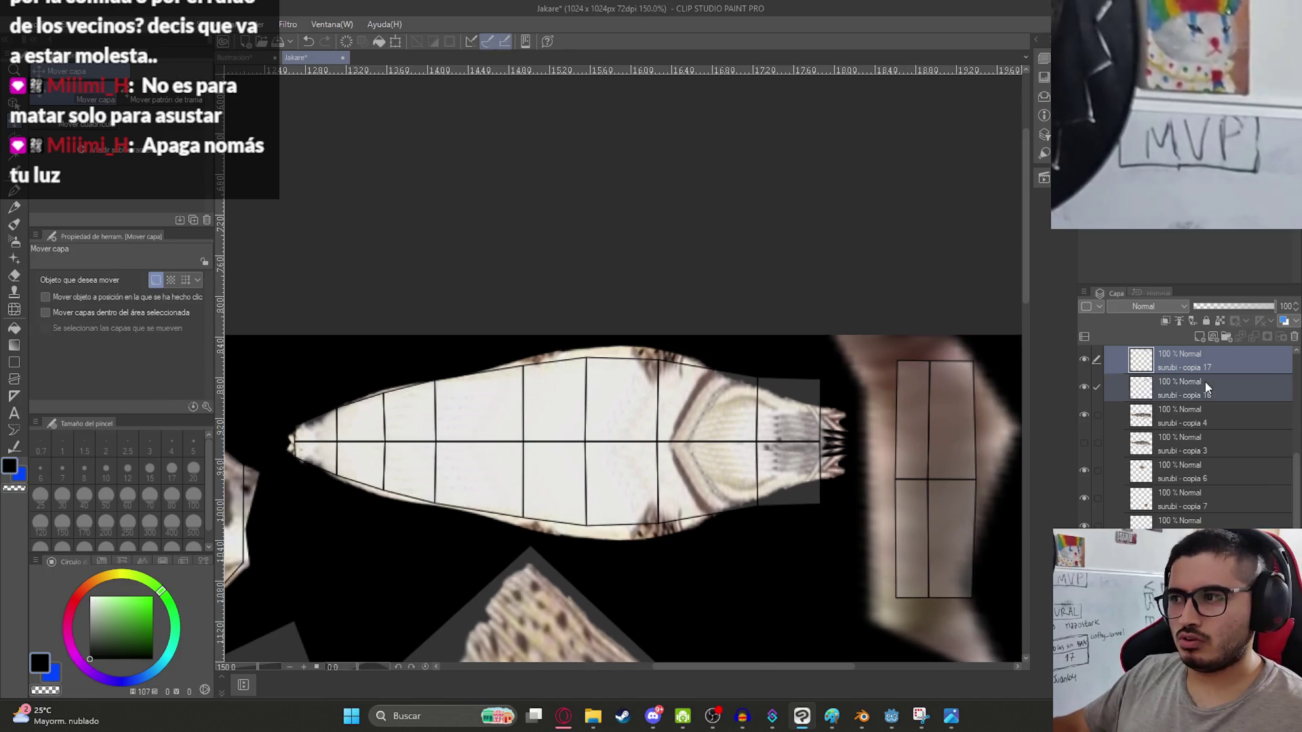
scroll(1200, 414, up, 2)
click(1083, 440)
click(1083, 439)
right_click(1116, 447)
click(1213, 384)
scroll(910, 398, up, 2)
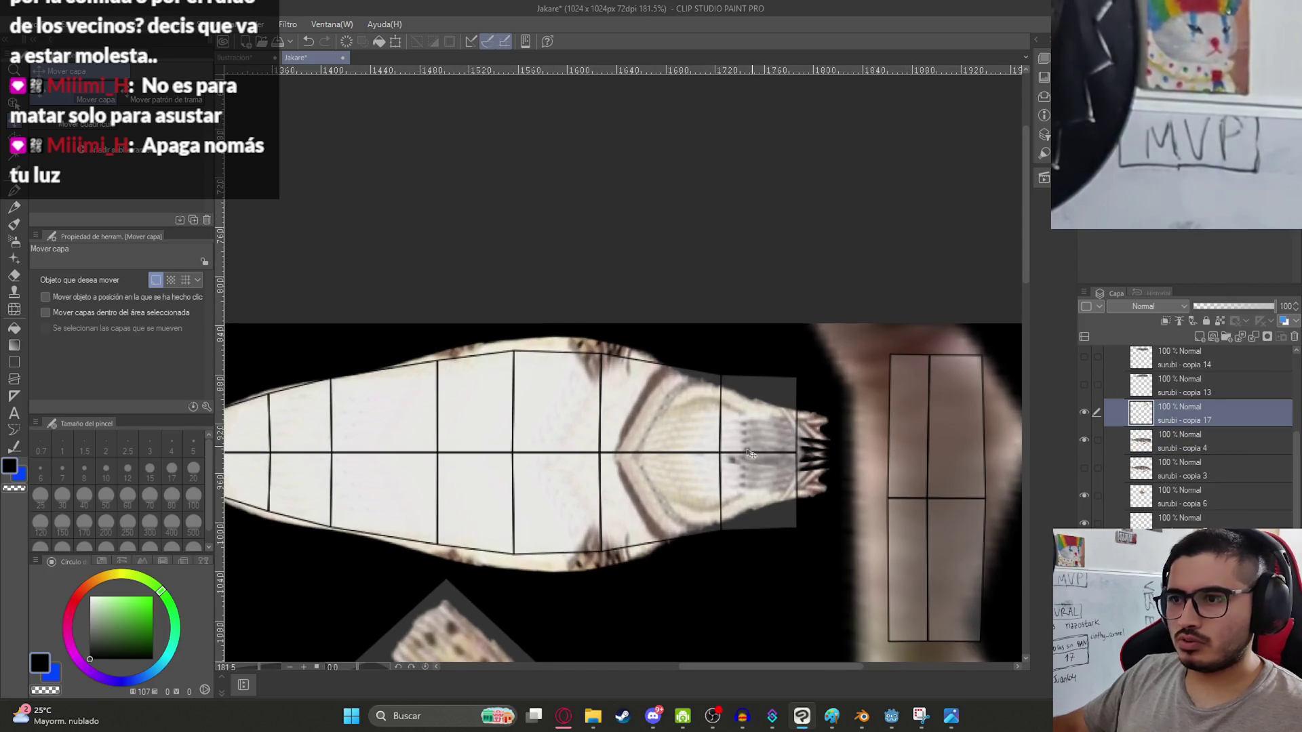
key(ctrl+t)
drag(834, 576, 831, 590)
key(ctrl+z)
key(Return)
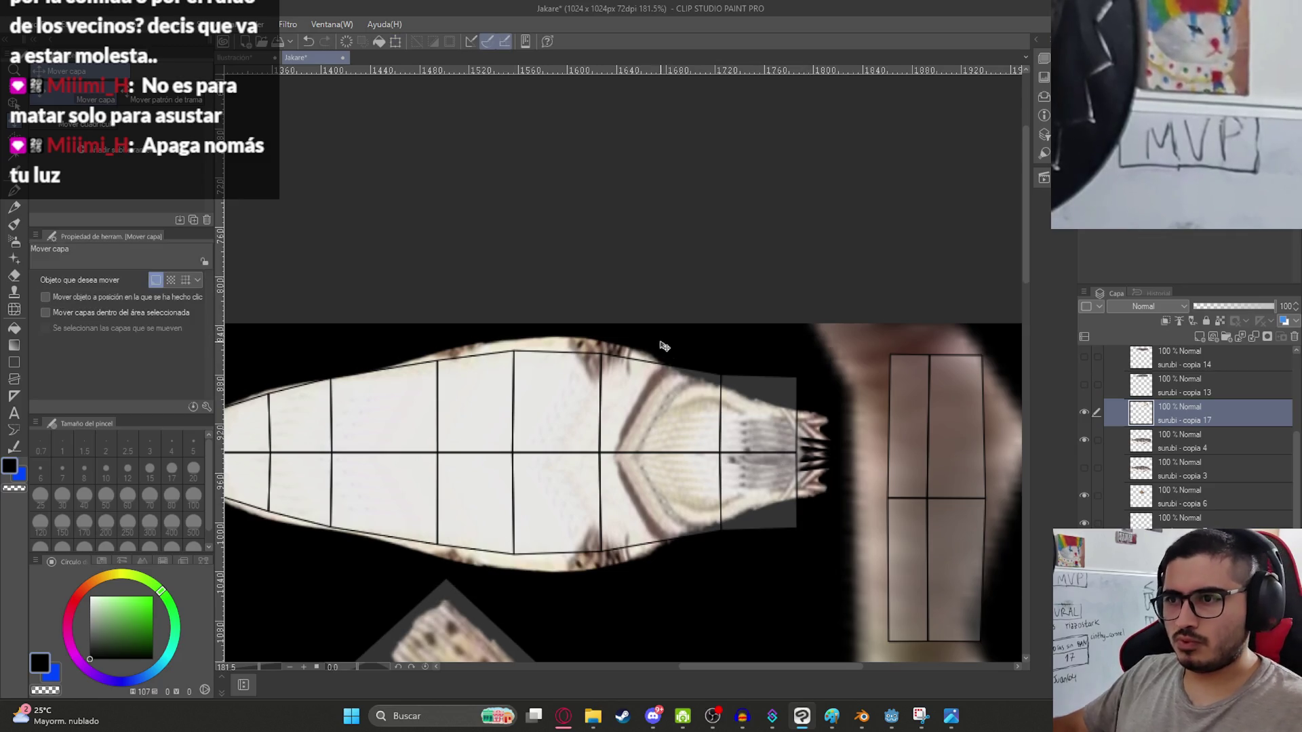
Rectangle-select the piece's right end section and paste it as a new layer.
key(m)
click(606, 290)
click(68, 94)
drag(617, 324, 869, 591)
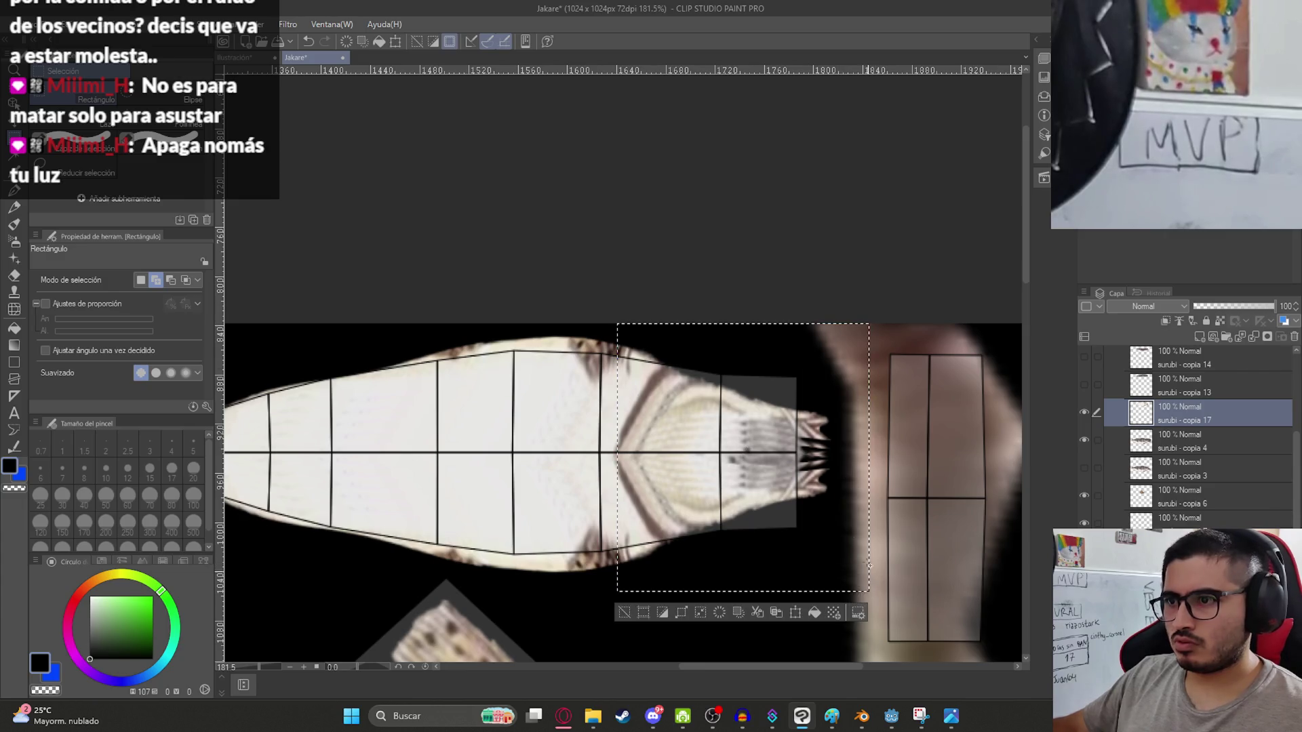
key(ctrl+c)
key(ctrl+v)
Stretch the pasted end section to about 116% wide and 183% tall.
key(ctrl+t)
mouse_move(721, 346)
mouse_down()
mouse_move(721, 292)
mouse_move(724, 344)
mouse_up()
mouse_move(830, 344)
mouse_down()
mouse_move(808, 261)
mouse_move(814, 286)
mouse_up()
drag(830, 569, 827, 666)
drag(823, 285, 837, 215)
scroll(848, 555, down, 2)
drag(848, 555, 788, 444)
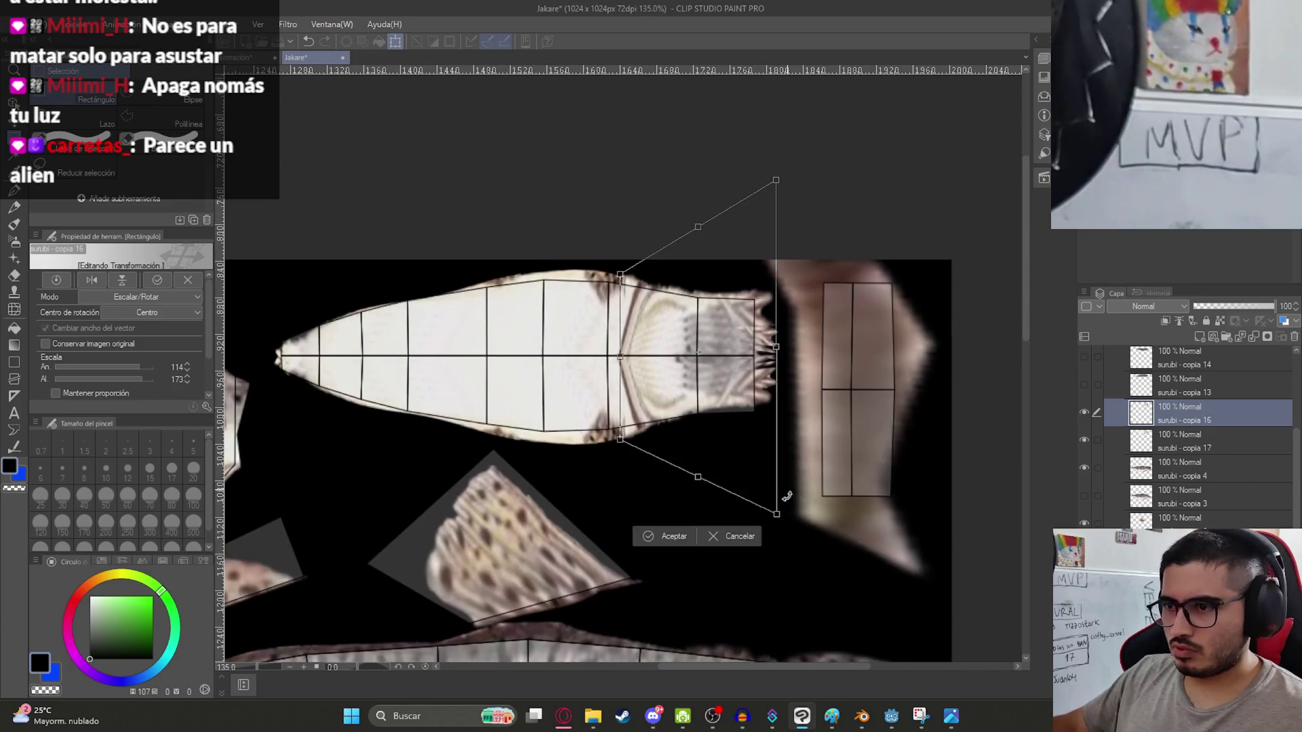
drag(777, 516, 779, 539)
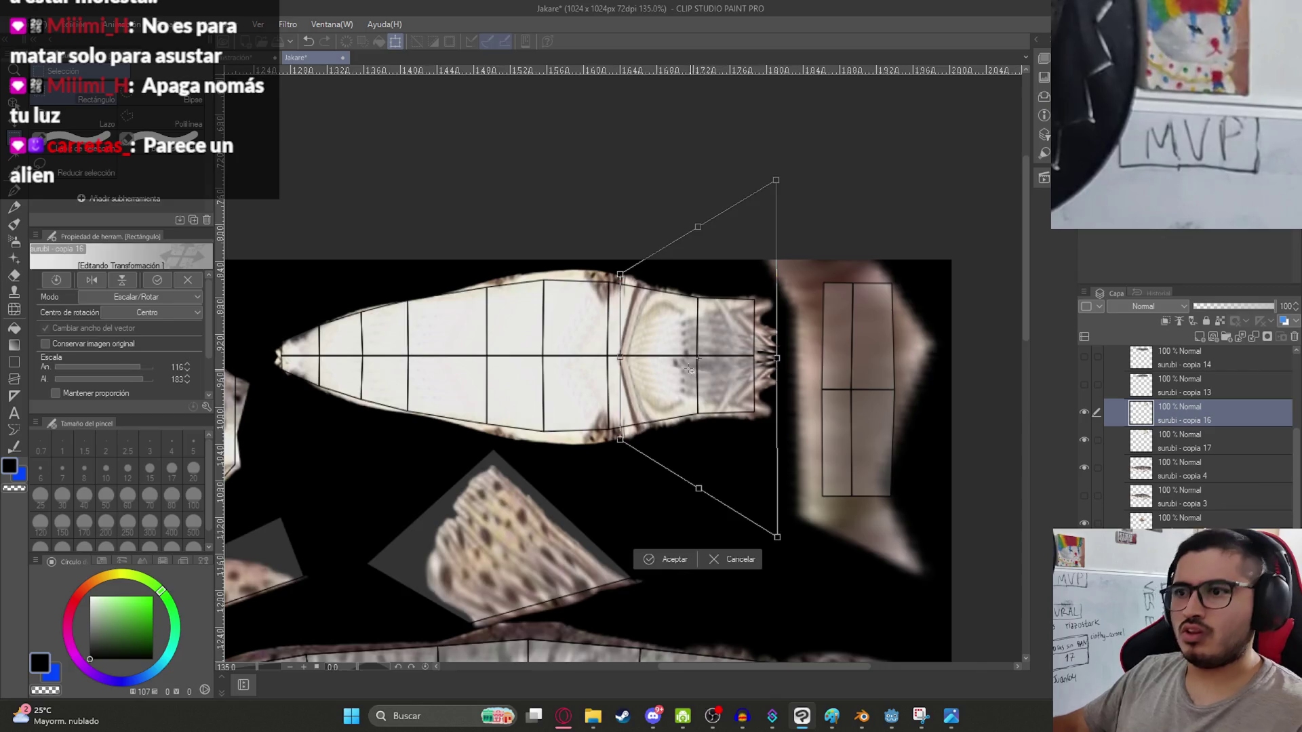
key(Return)
scroll(690, 371, down, 3)
scroll(1137, 451, up, 5)
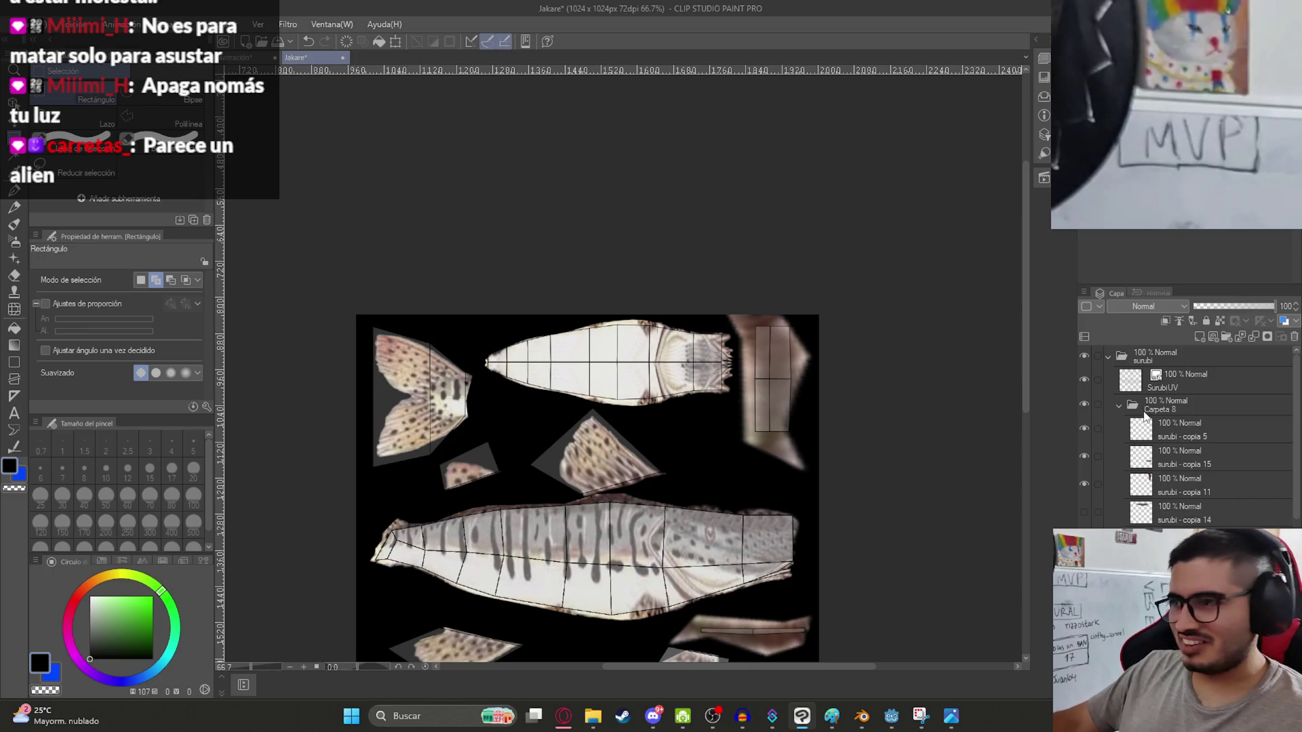
Duplicate Carpeta 8, hide SurubiUV, and convert the copy to a raster layer.
click(1132, 405)
key(ctrl+c)
key(ctrl+v)
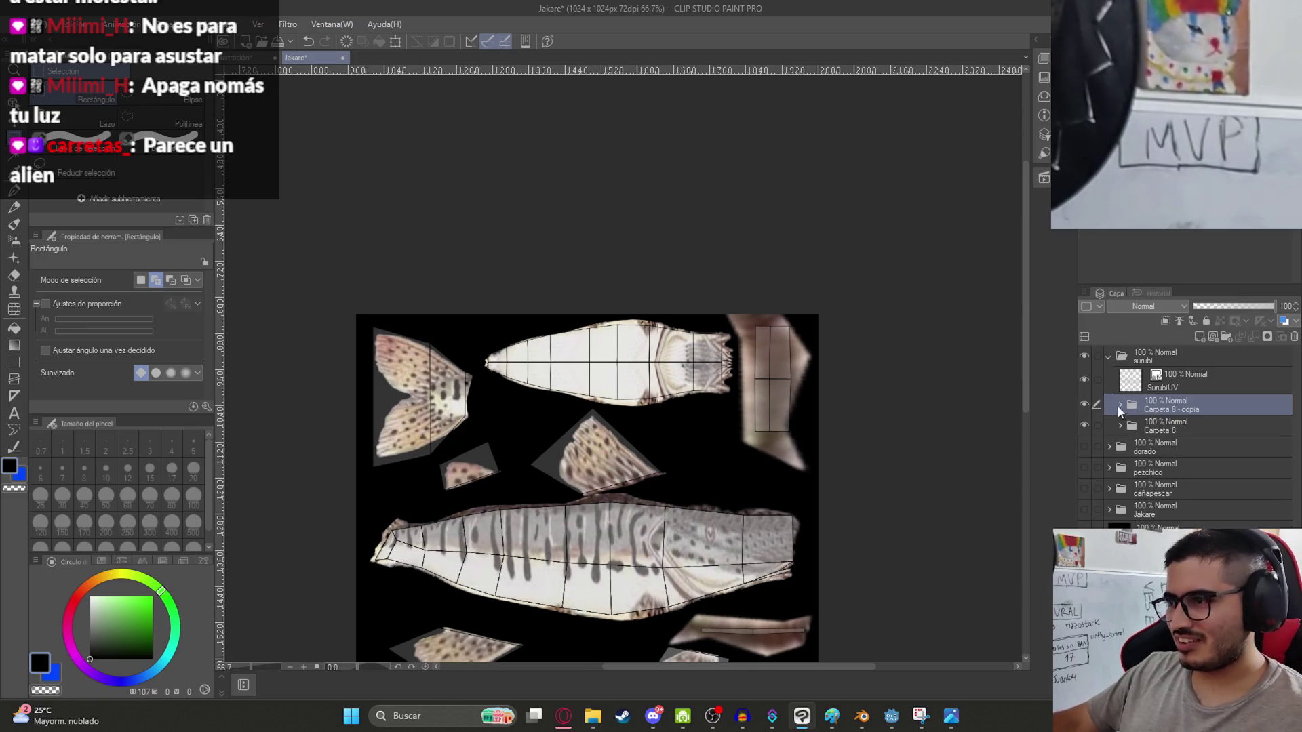
click(1085, 379)
right_click(1184, 404)
click(1197, 375)
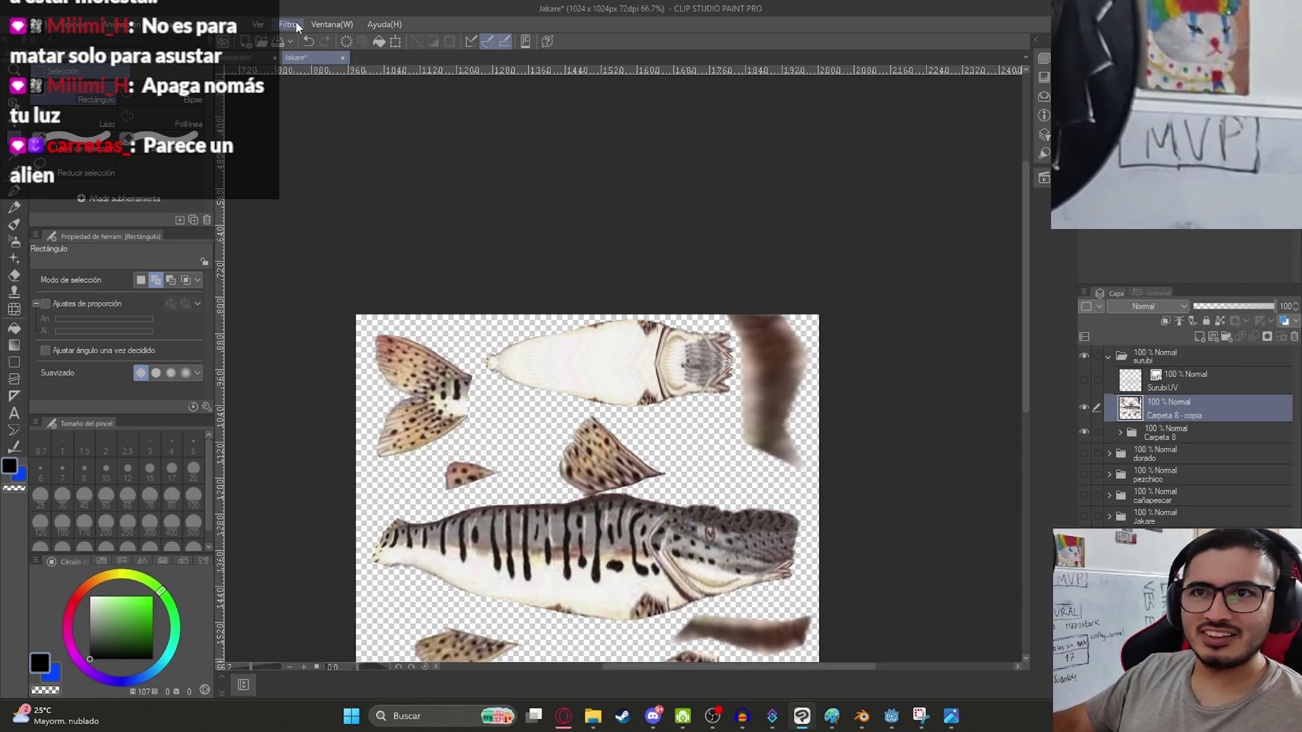
Apply a cell-size 10 Mosaic to the raster copy and hide the original Carpeta 8.
click(296, 26)
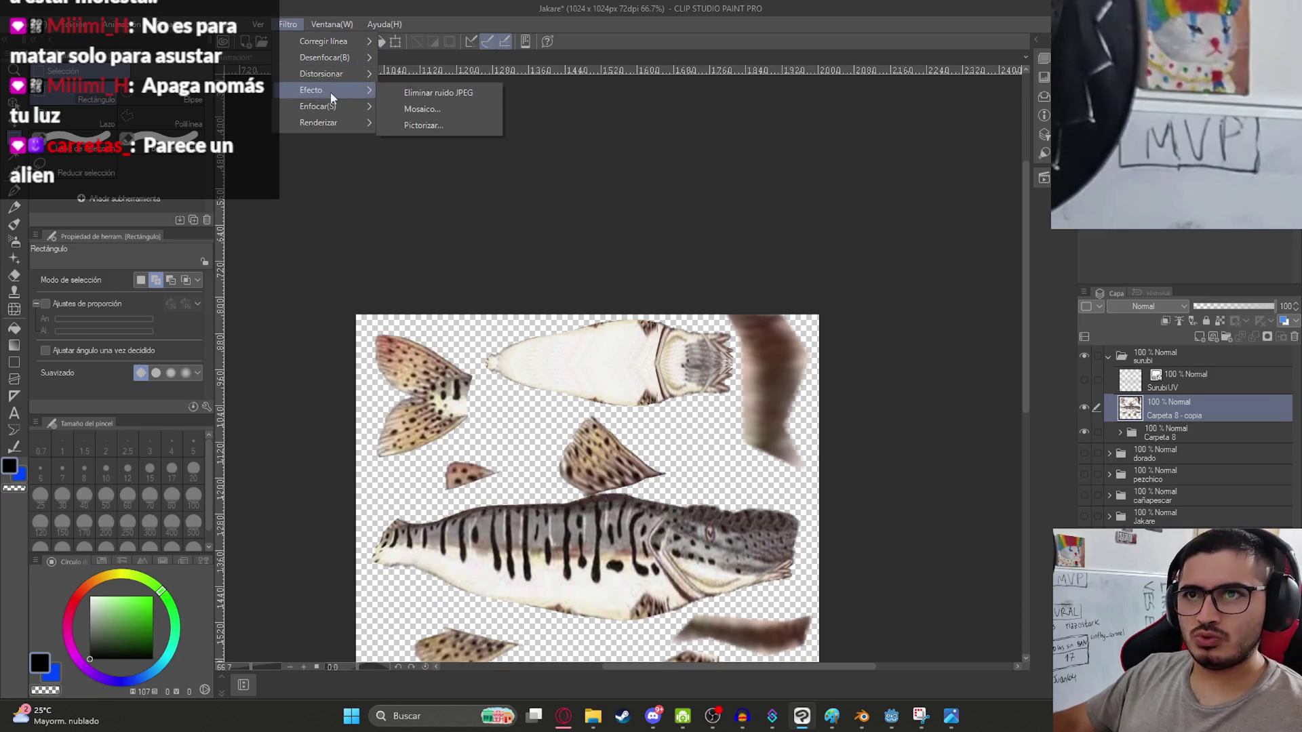
click(440, 118)
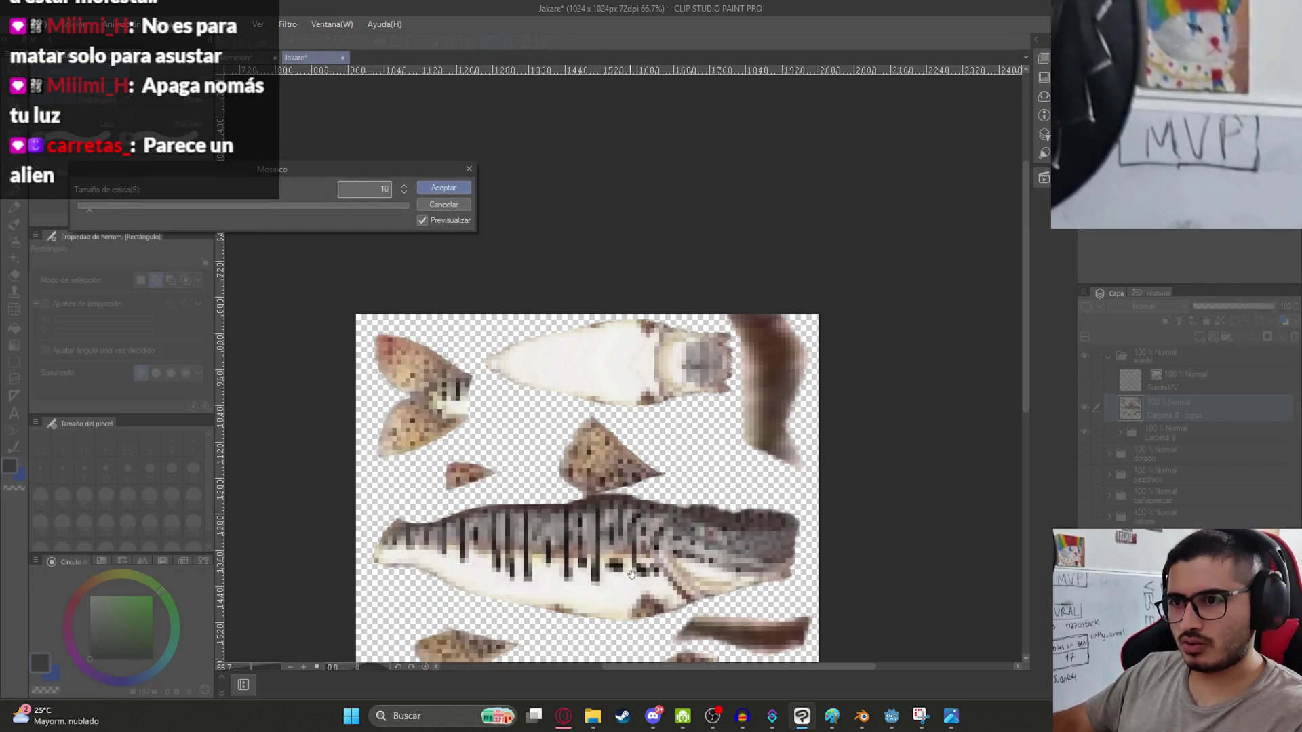
scroll(752, 594, up, 2)
key(Return)
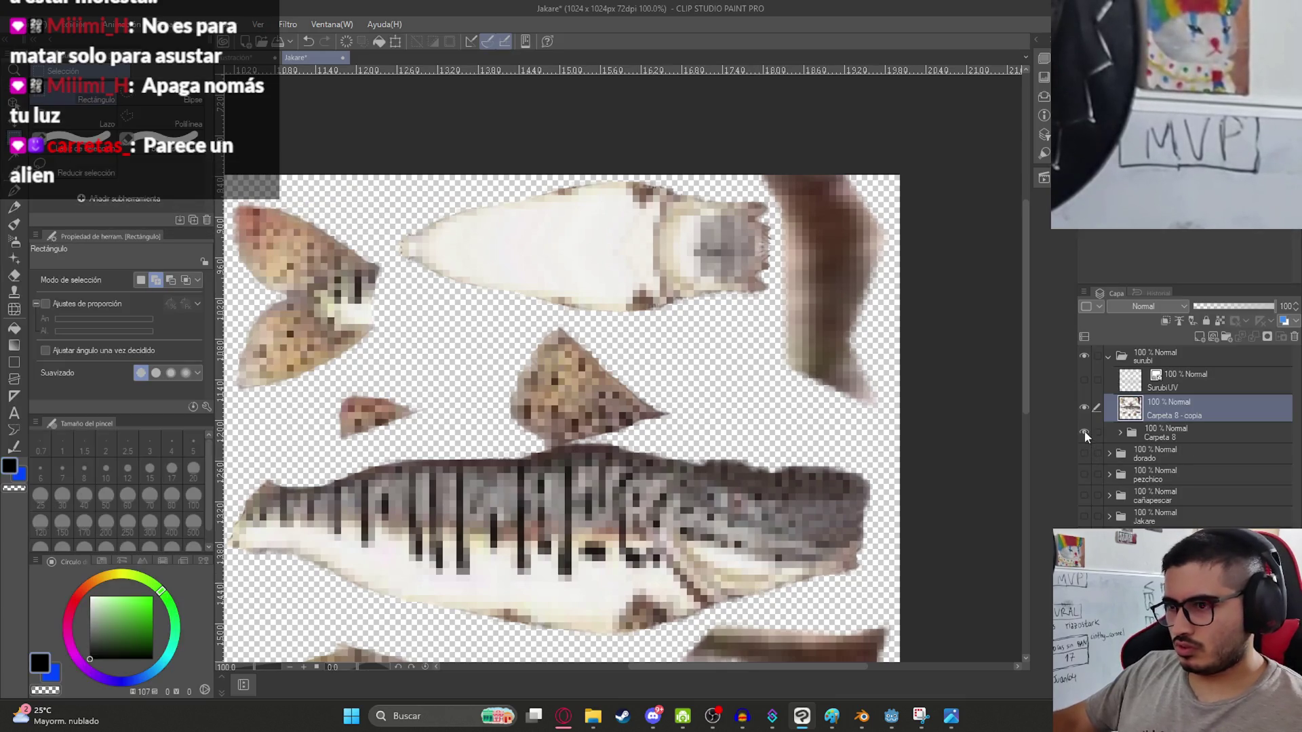
click(1084, 433)
Export the pixelated layer as PNG, overwriting SurubiTexture.png with the default export settings.
click(14, 24)
mouse_move(227, 201)
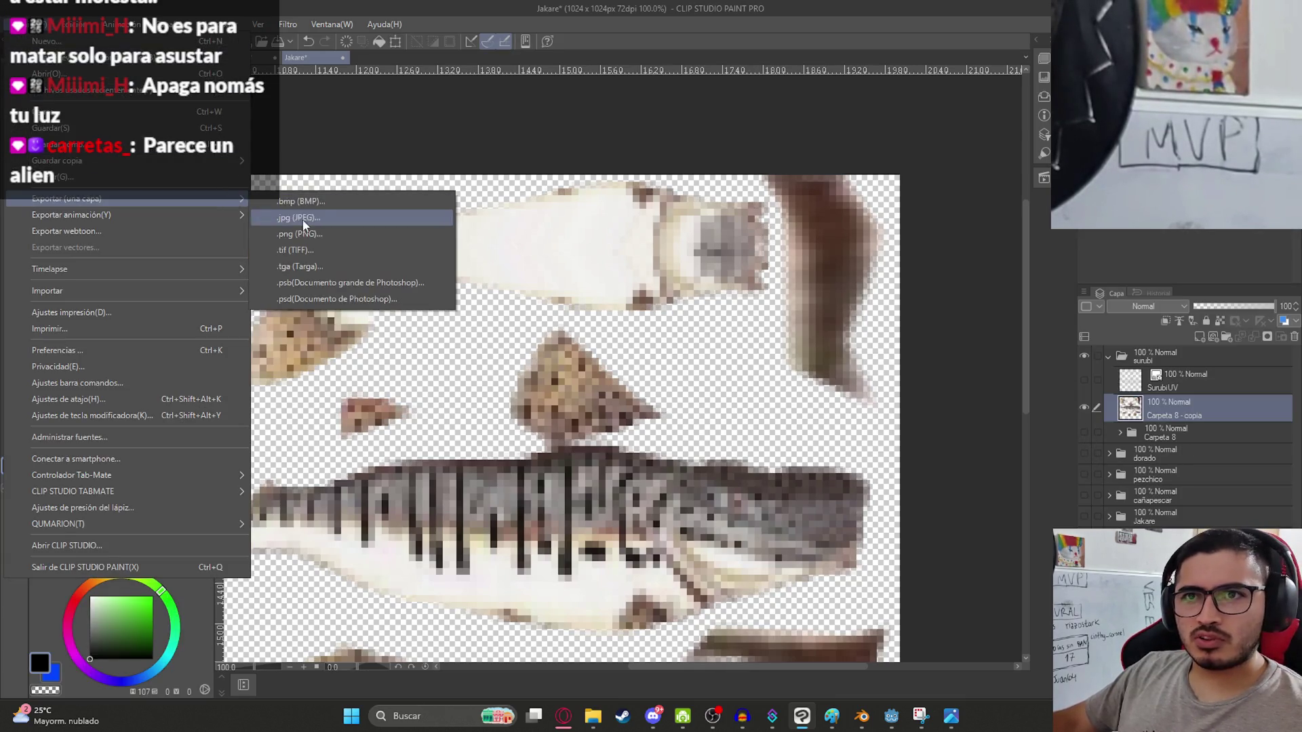
click(311, 240)
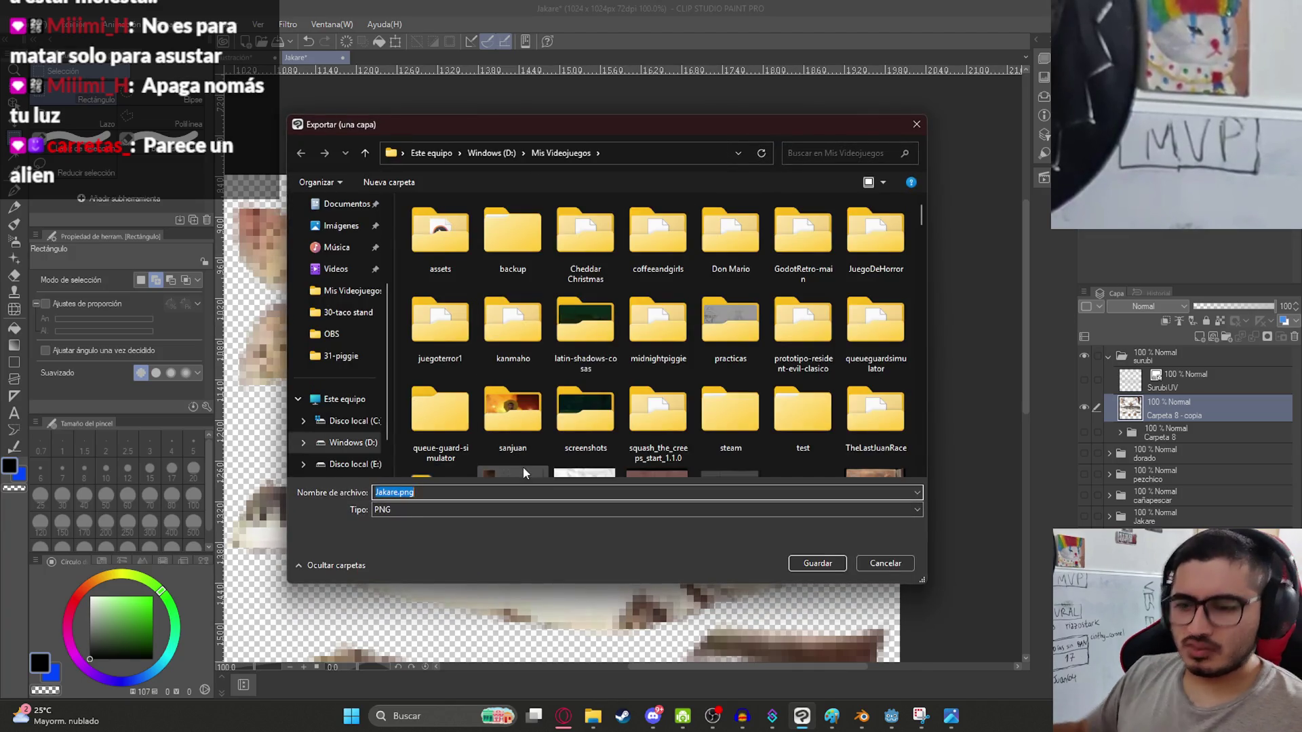
text(Surub)
key(Down)
key(Down)
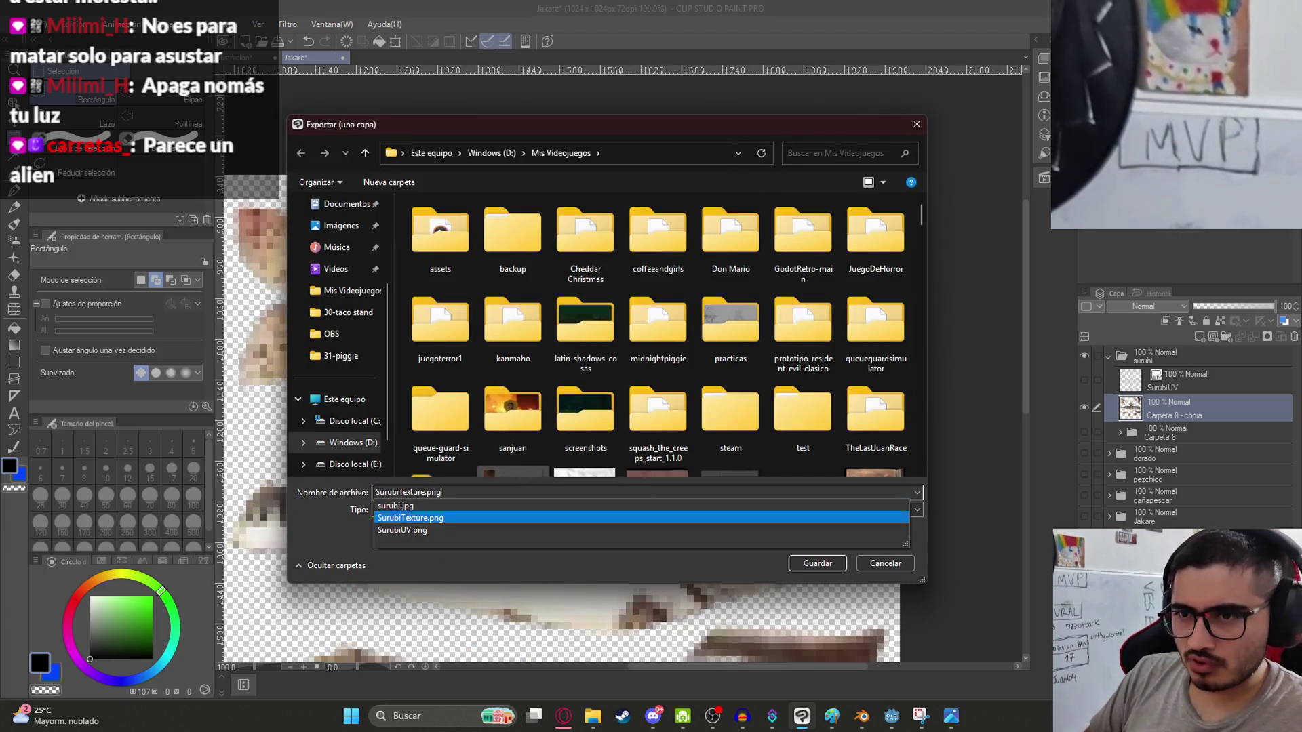
key(Return)
key(Return)
key(Return)
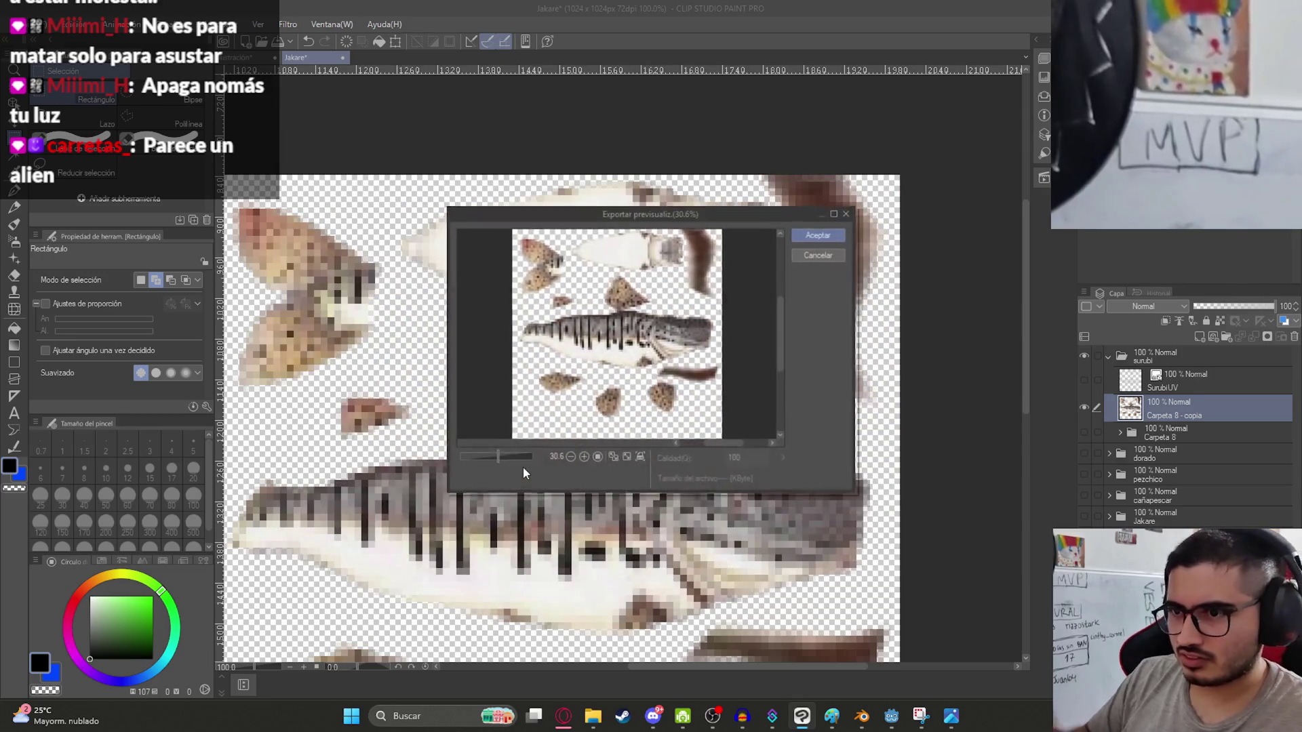
key(Return)
Switch to Blender and select the surubi fish model.
scroll(657, 381, down, 1)
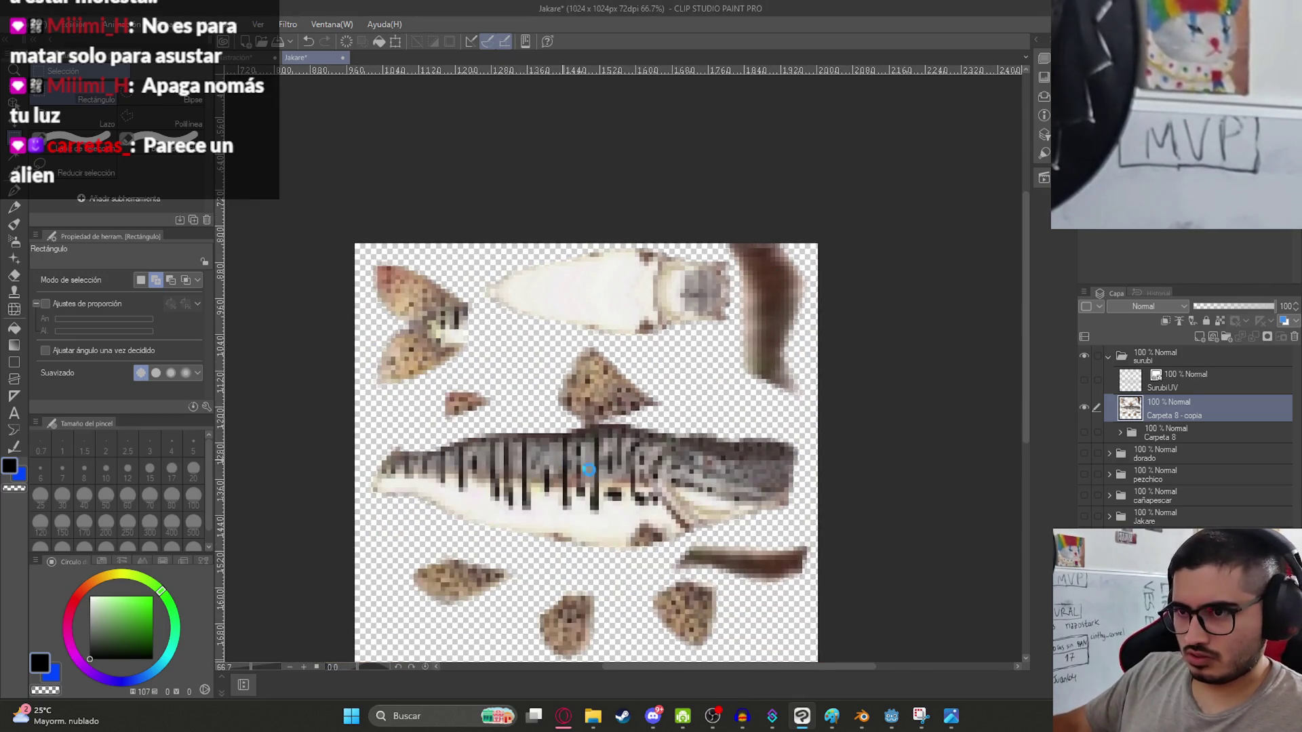
click(862, 714)
click(799, 309)
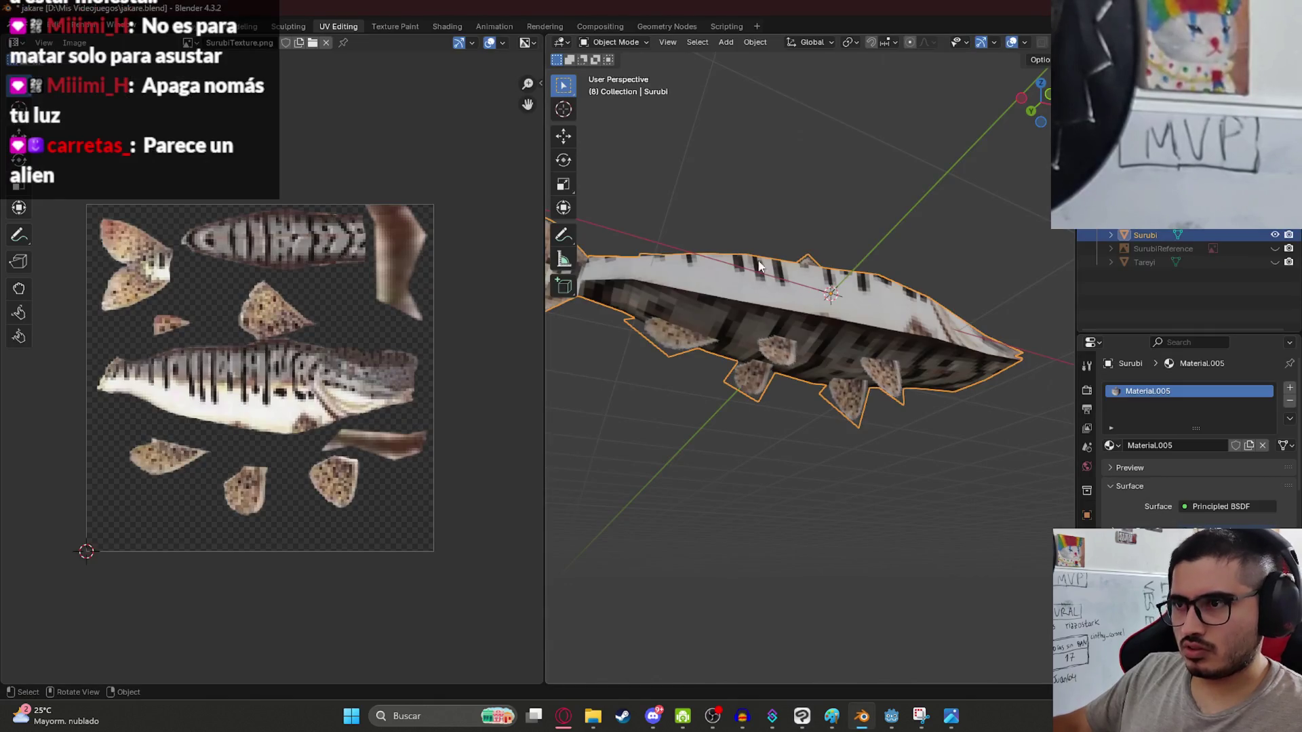
In the Shading workspace, unlink the old image from the Image Texture node and browse for a replacement.
click(453, 27)
click(562, 514)
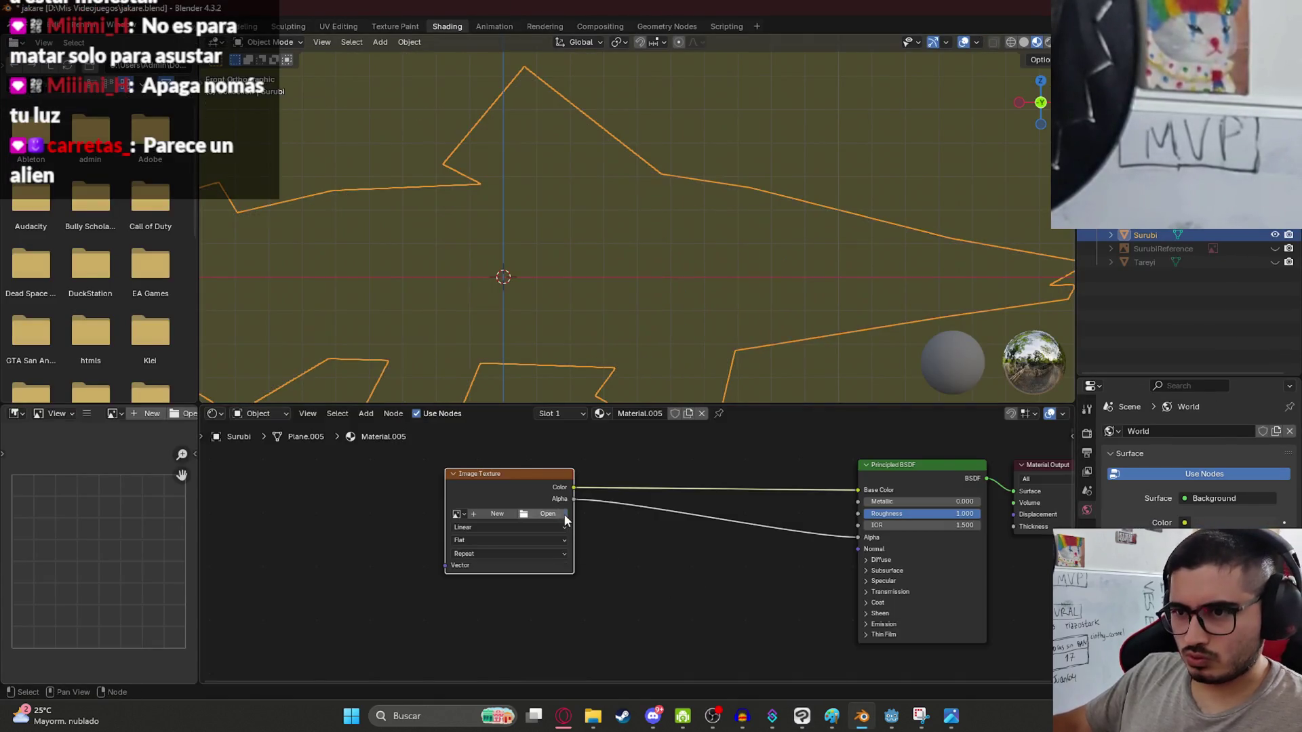
click(556, 518)
key(n)
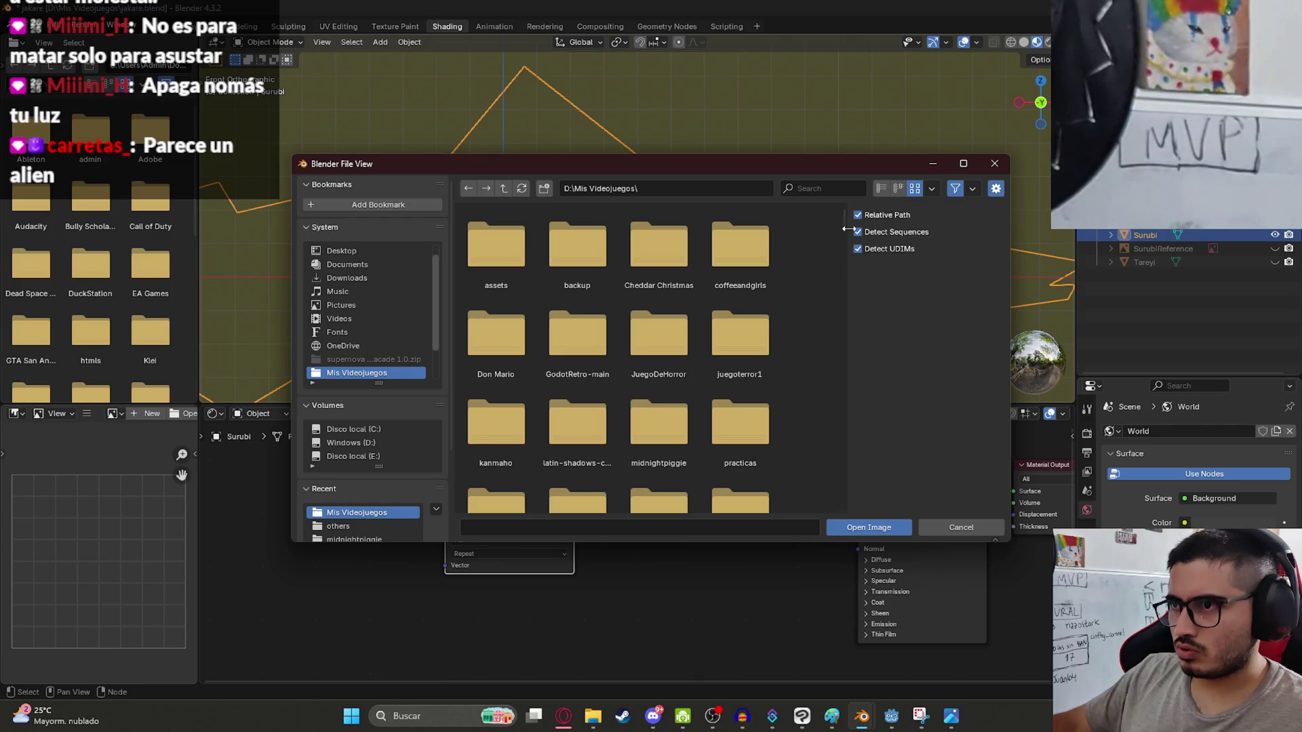
Load SurubiTexture.png into the Image Texture node and view the pixel-textured fish at an angle.
mouse_move(845, 226)
mouse_down()
mouse_move(853, 494)
mouse_move(852, 442)
mouse_up()
scroll(637, 420, down, 10)
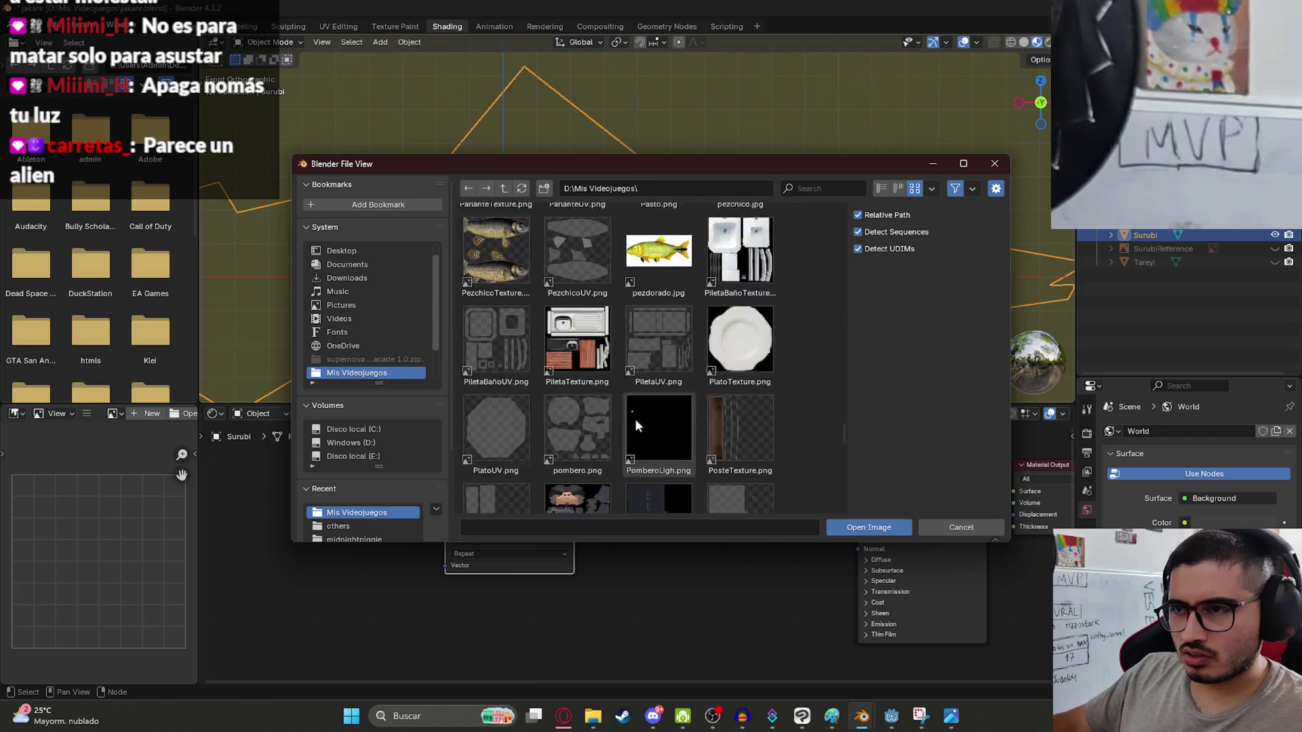
scroll(641, 407, up, 10)
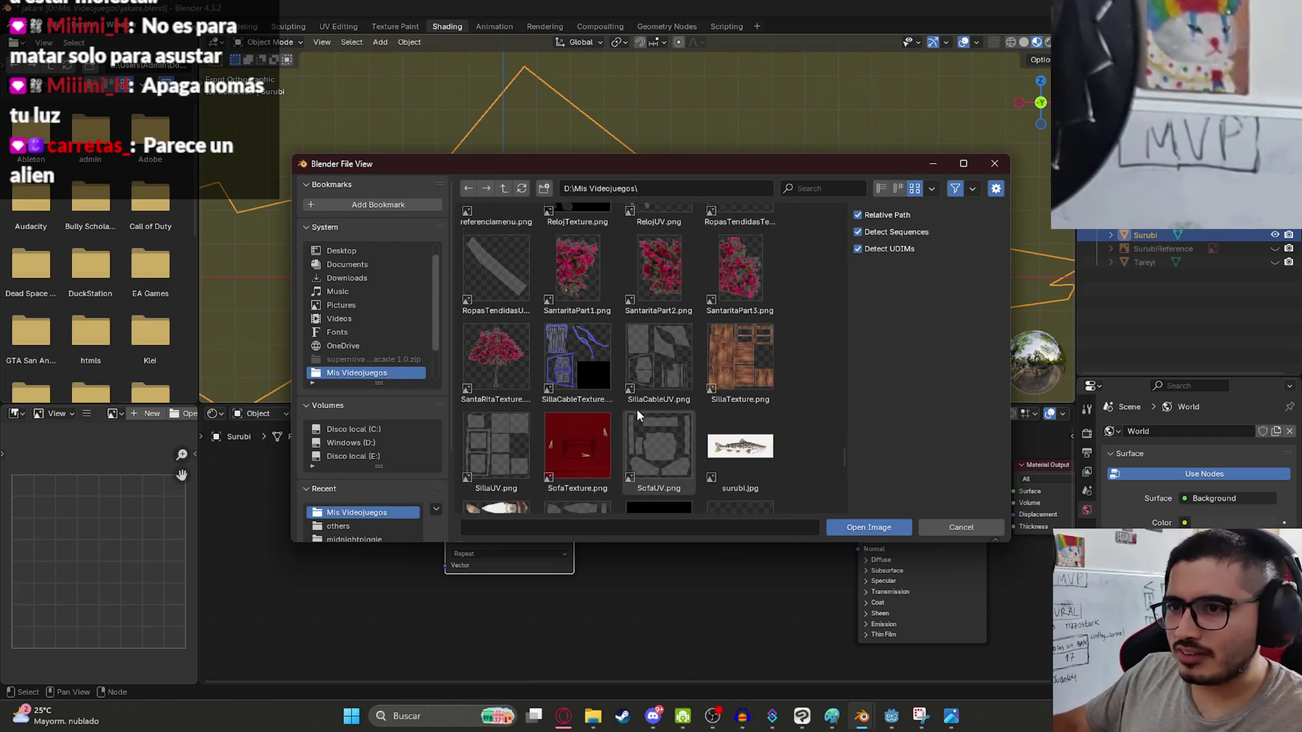
scroll(624, 362, up, 3)
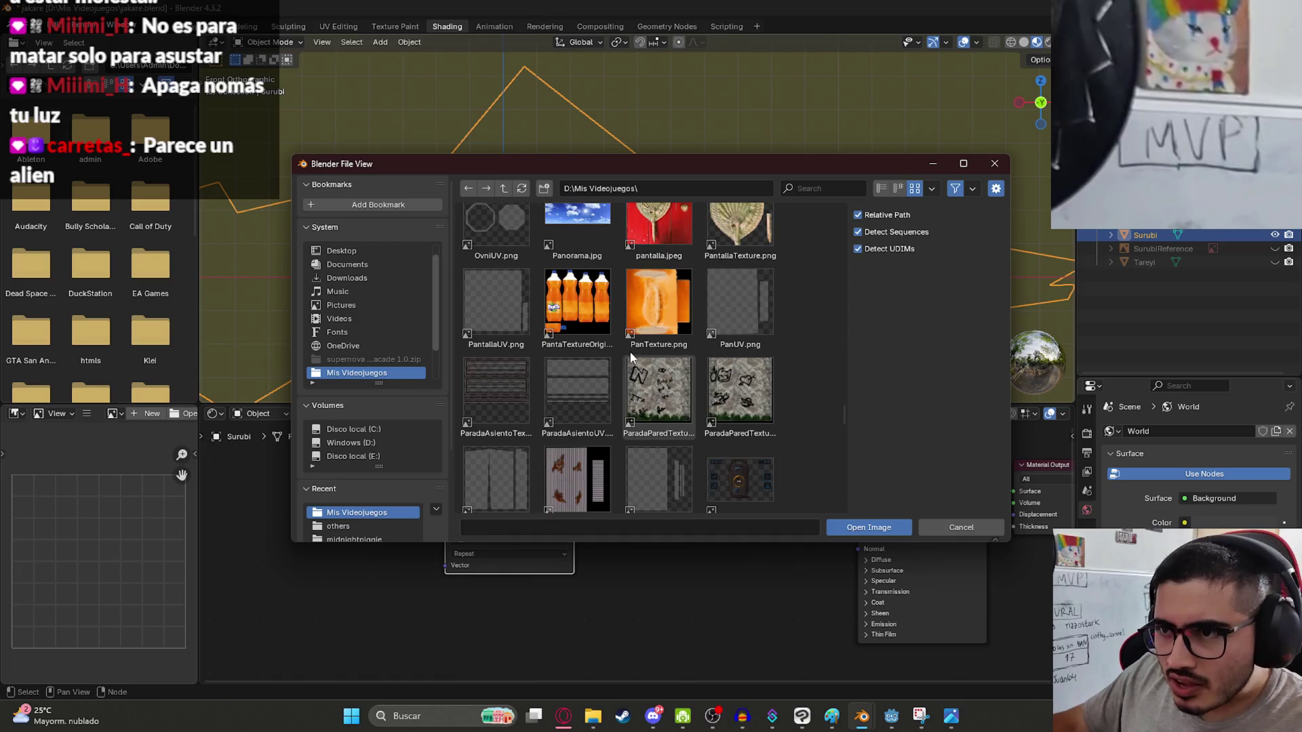
scroll(634, 347, down, 3)
scroll(725, 341, down, 6)
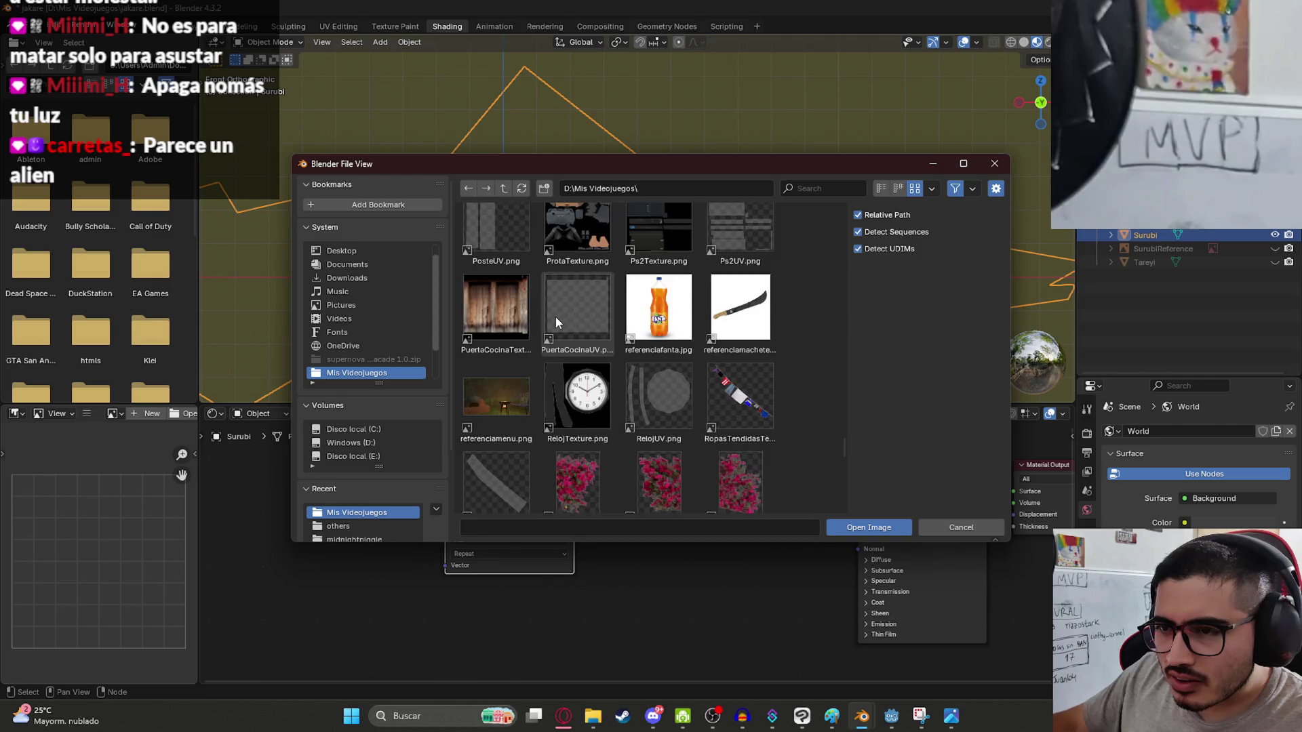
scroll(556, 316, down, 3)
scroll(590, 343, down, 5)
scroll(587, 354, down, 2)
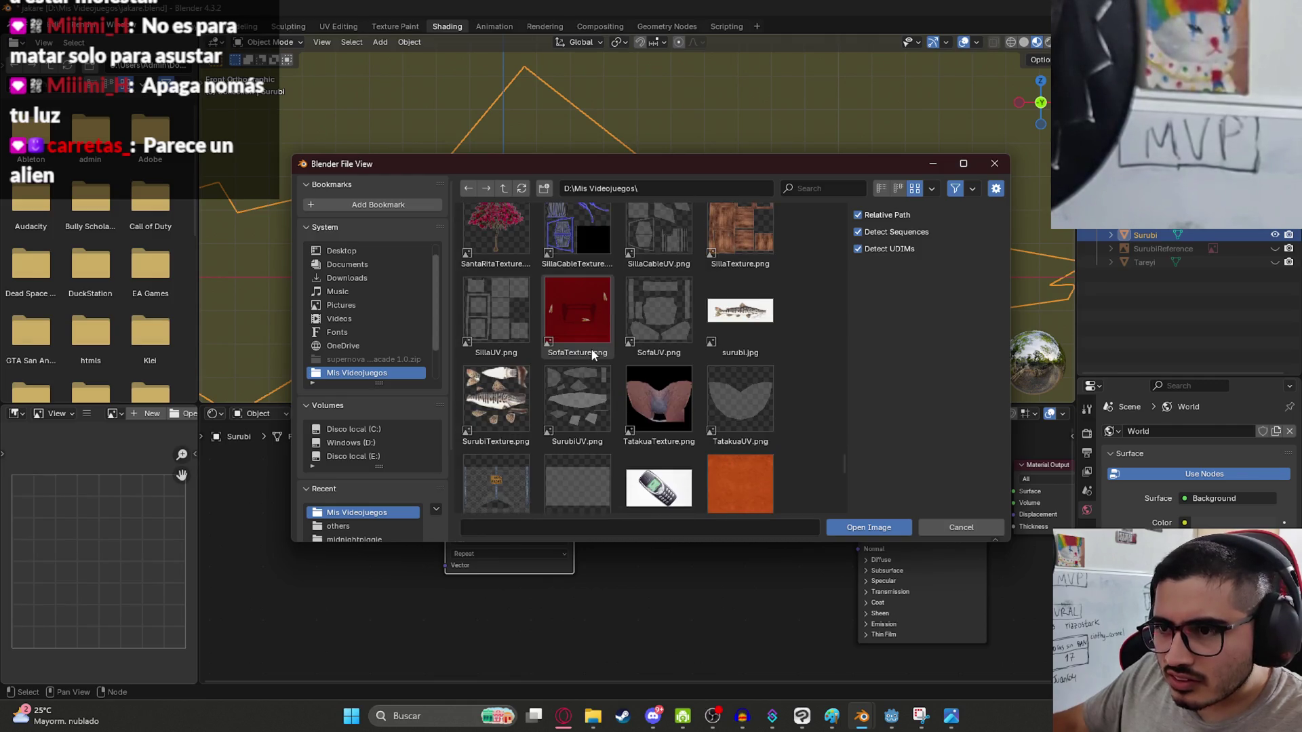
double_click(474, 389)
scroll(840, 162, down, 3)
mouse_move(840, 157)
middle_down()
mouse_move(715, 218)
mouse_move(701, 182)
mouse_move(730, 322)
mouse_move(680, 224)
mouse_move(533, 211)
mouse_move(345, 145)
middle_up()
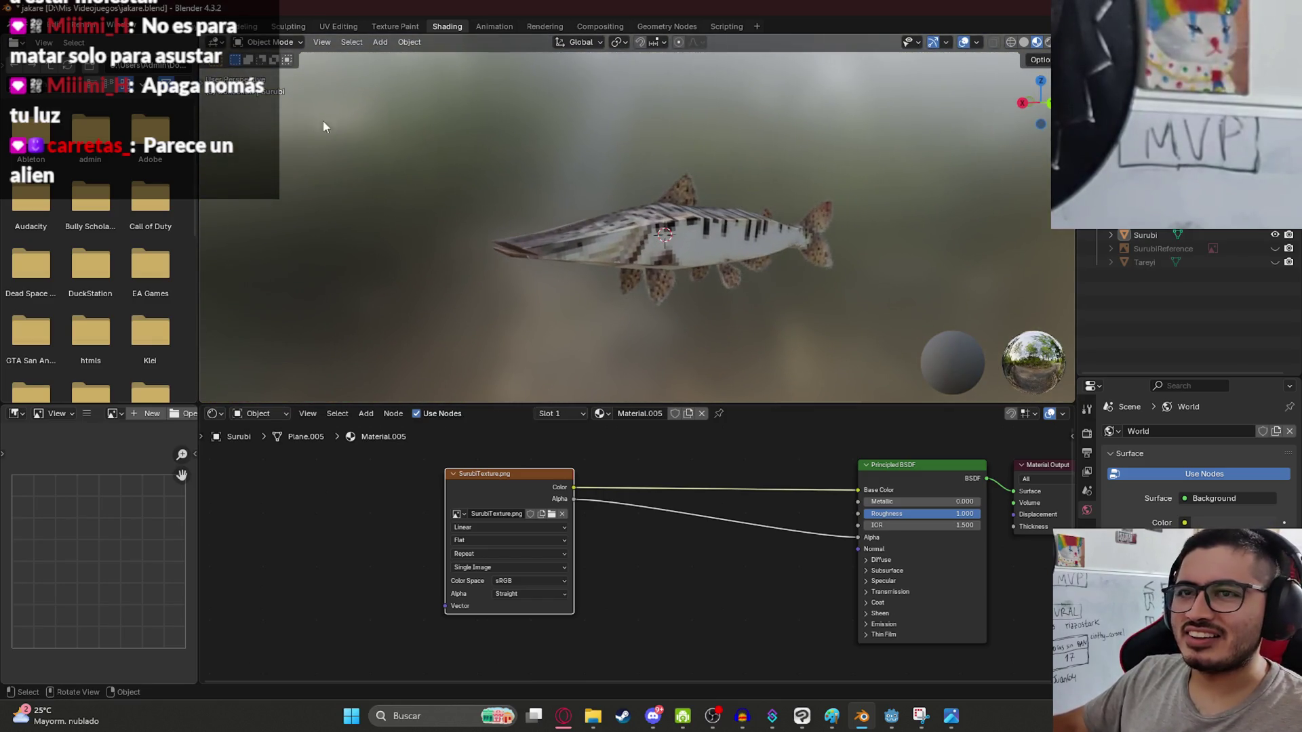
Return to the Layout workspace and save jakare.blend.
click(204, 26)
mouse_move(527, 228)
middle_down()
mouse_move(651, 403)
mouse_move(623, 388)
mouse_move(717, 349)
middle_up()
key(ctrl+s)
Orbit around the textured fish to inspect it diagonally from above, then go to the web browser.
click(848, 309)
mouse_move(848, 315)
middle_down()
mouse_move(913, 311)
mouse_move(930, 386)
mouse_move(886, 427)
mouse_move(786, 447)
mouse_move(707, 301)
mouse_move(755, 318)
mouse_move(782, 409)
middle_up()
click(798, 312)
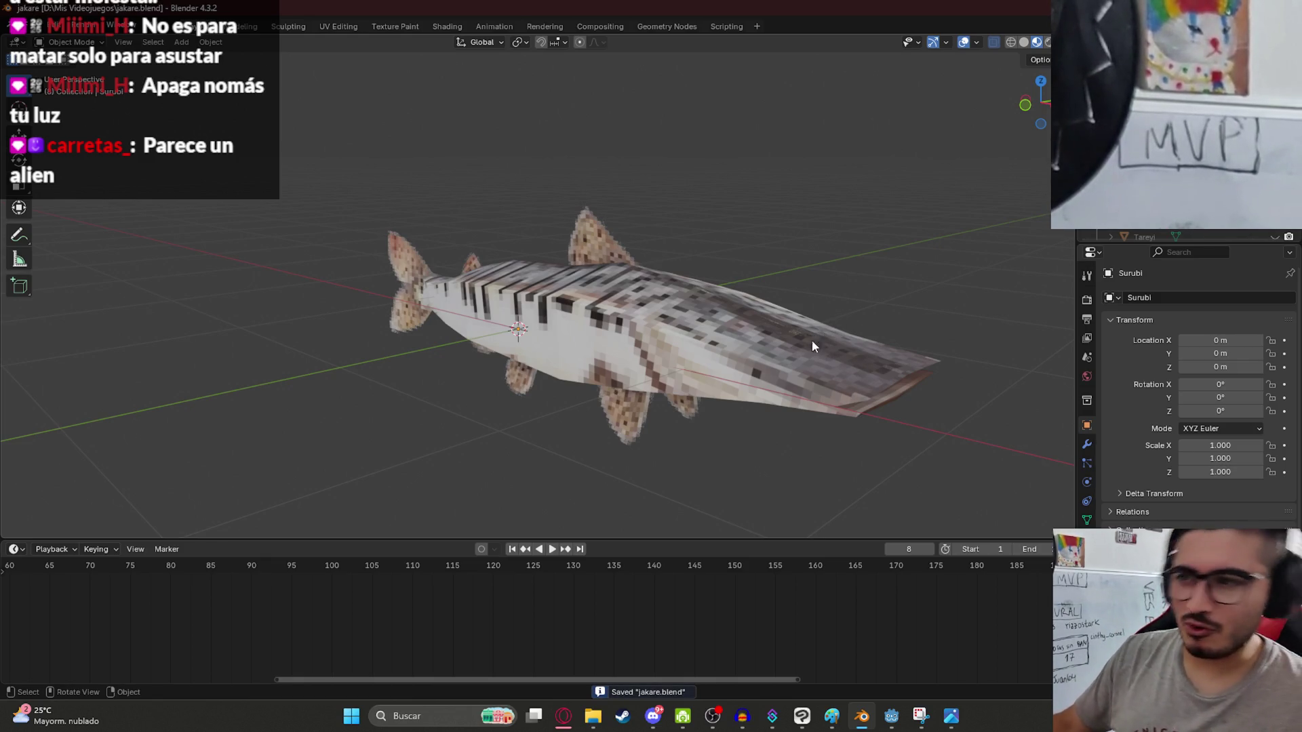
mouse_move(596, 405)
middle_down()
mouse_move(622, 332)
mouse_move(722, 307)
mouse_move(826, 364)
mouse_move(364, 409)
mouse_move(714, 394)
mouse_move(731, 286)
mouse_move(851, 376)
mouse_move(834, 348)
middle_up()
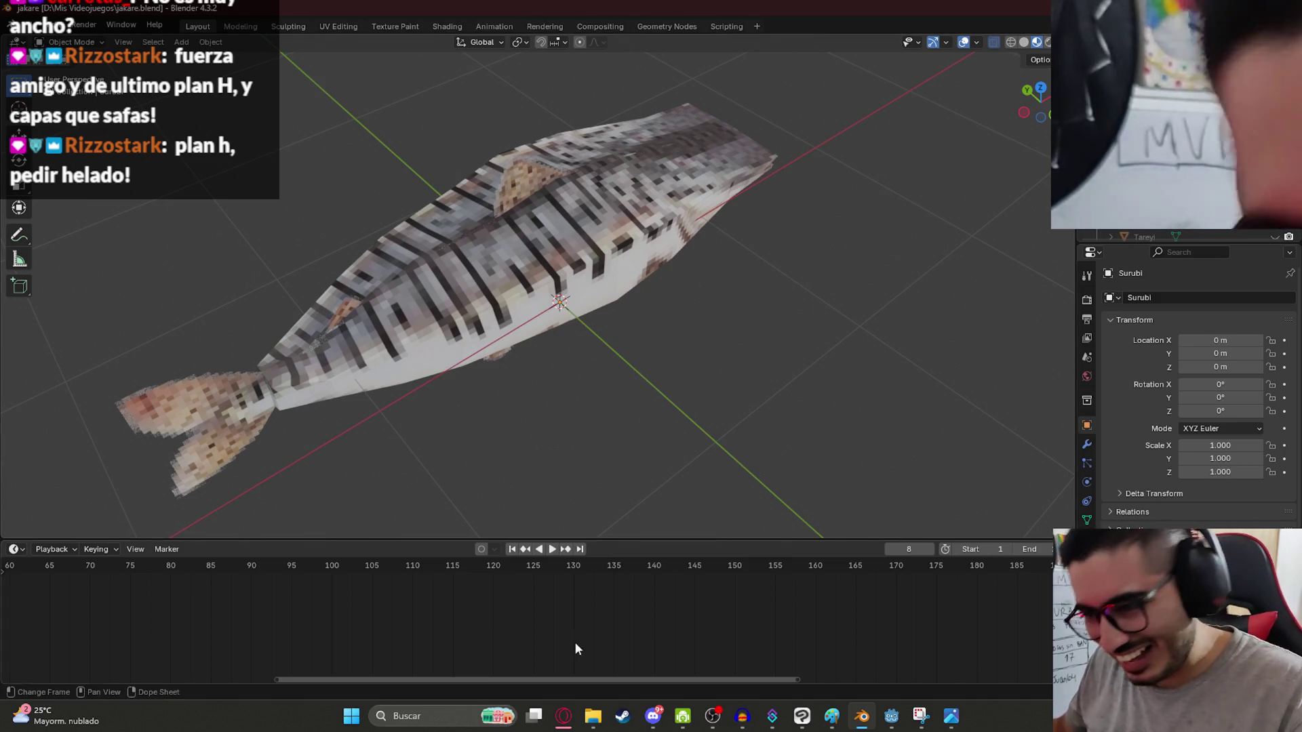
click(566, 723)
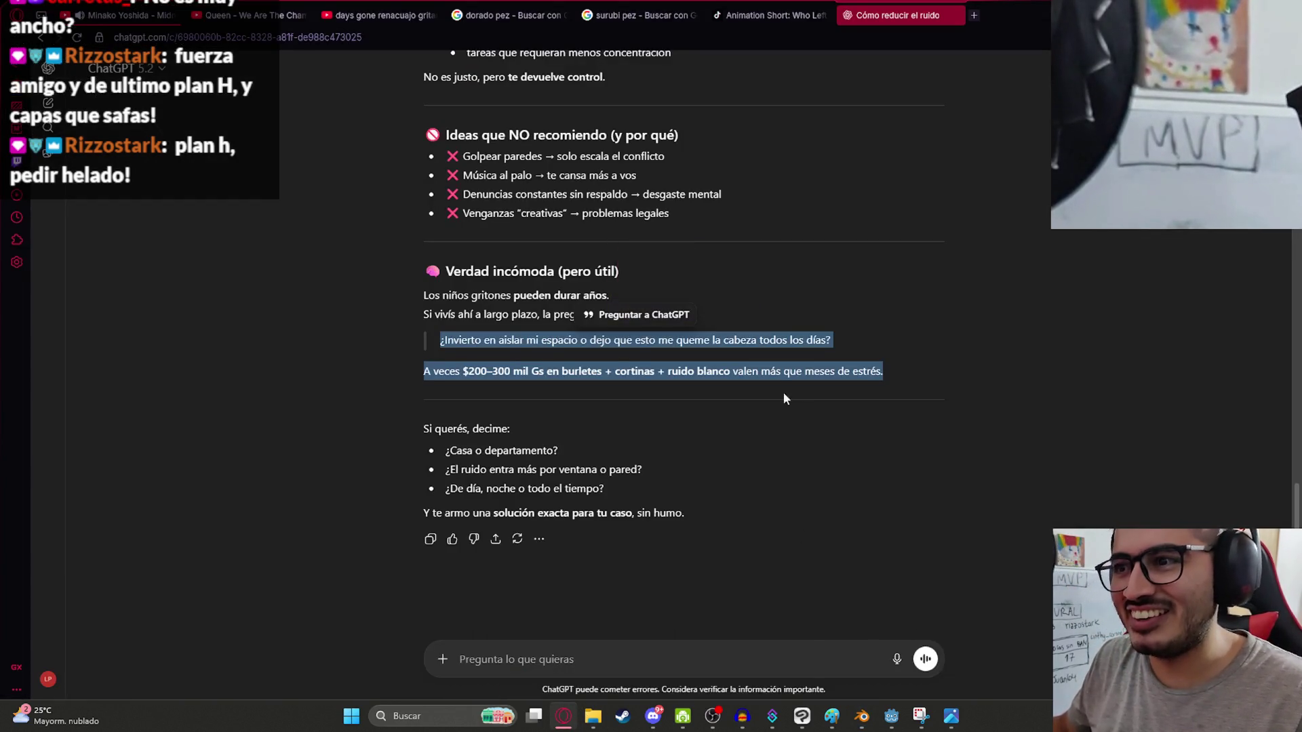
Open the 'surubi pez' Google Images results and preview the next surubí photo.
click(751, 366)
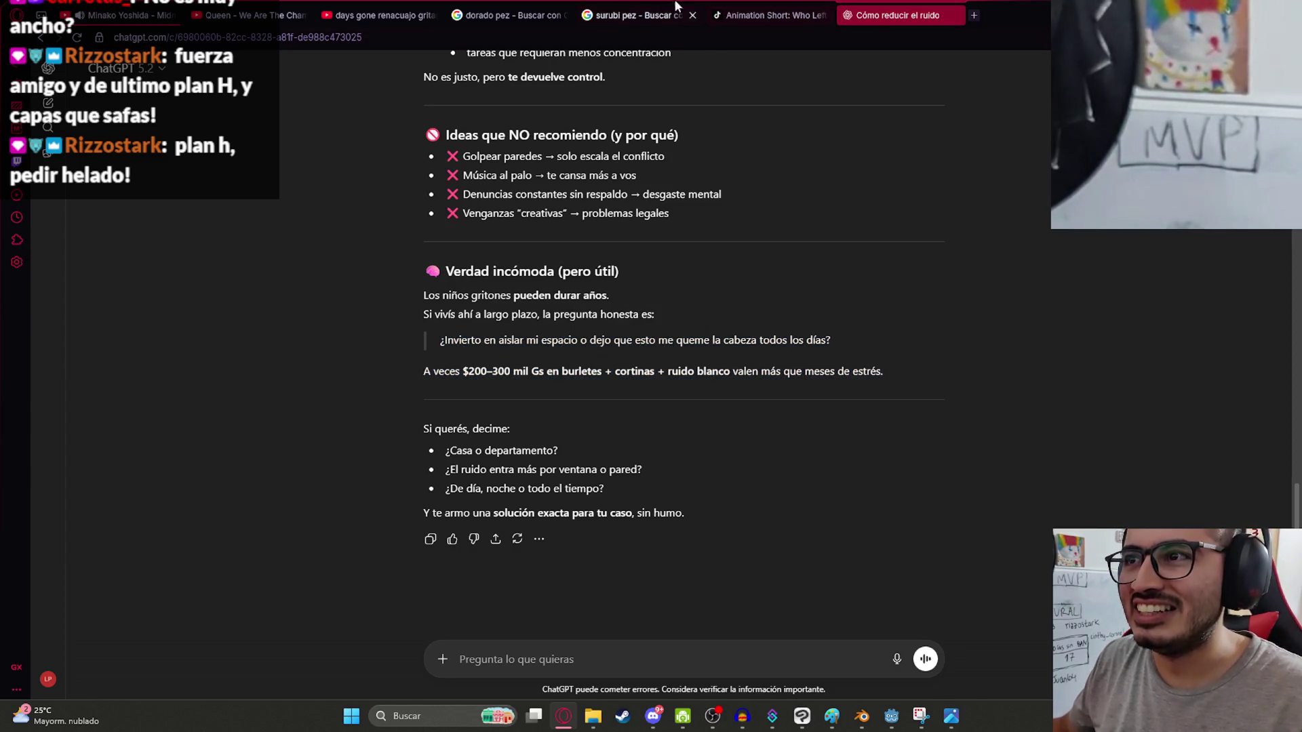
click(641, 15)
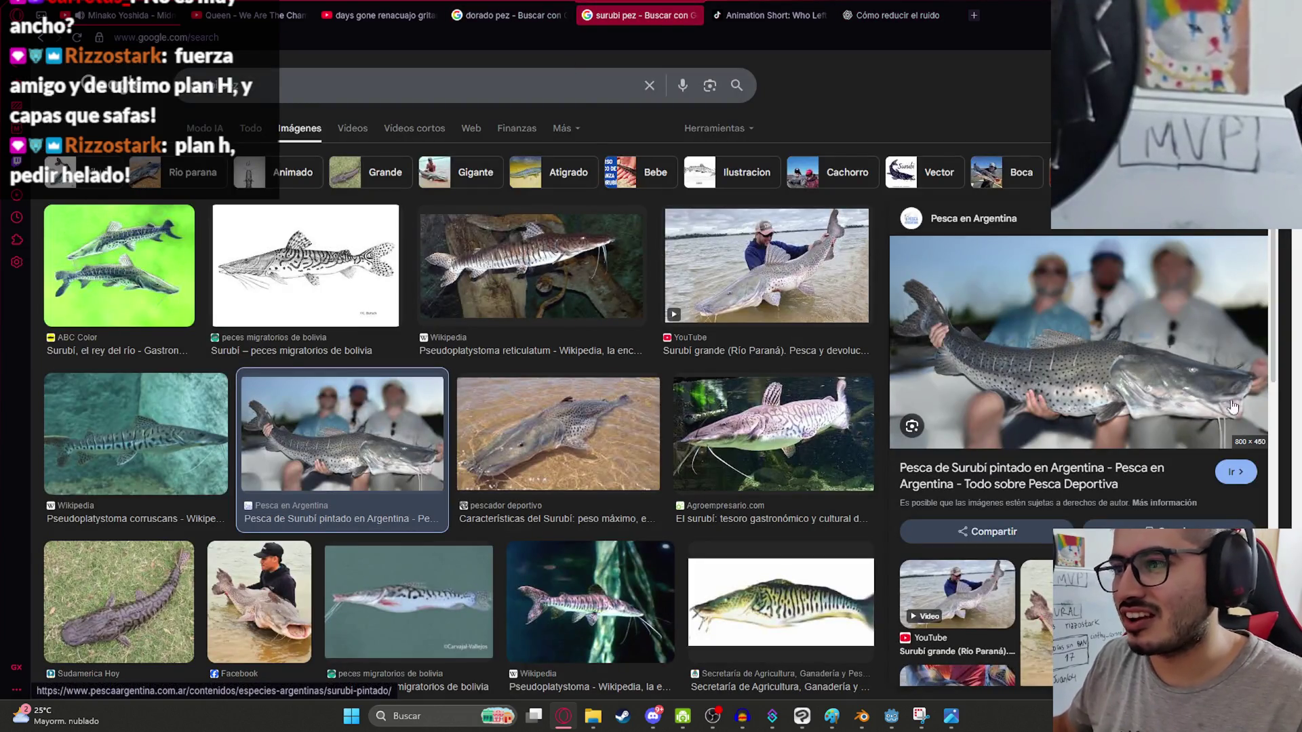
key(Right)
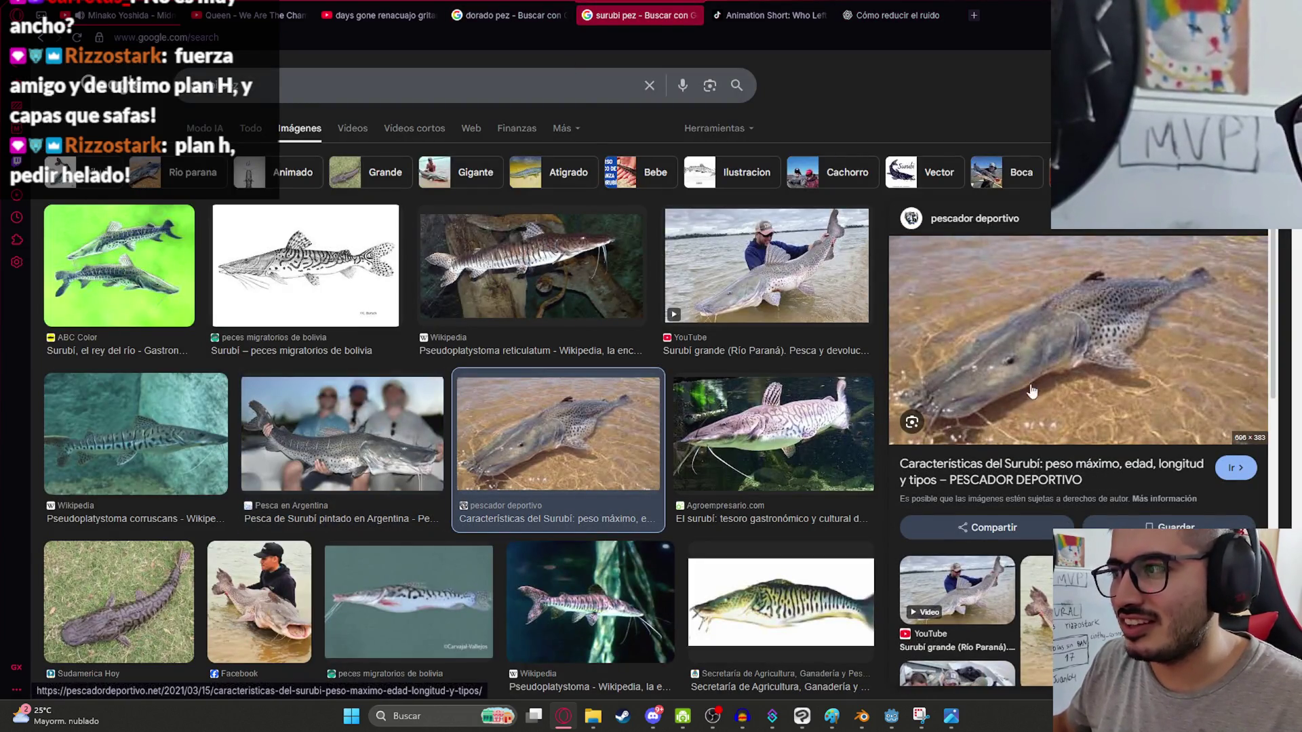
Bring Blender back to the front and orbit around the fish model.
mouse_move(864, 719)
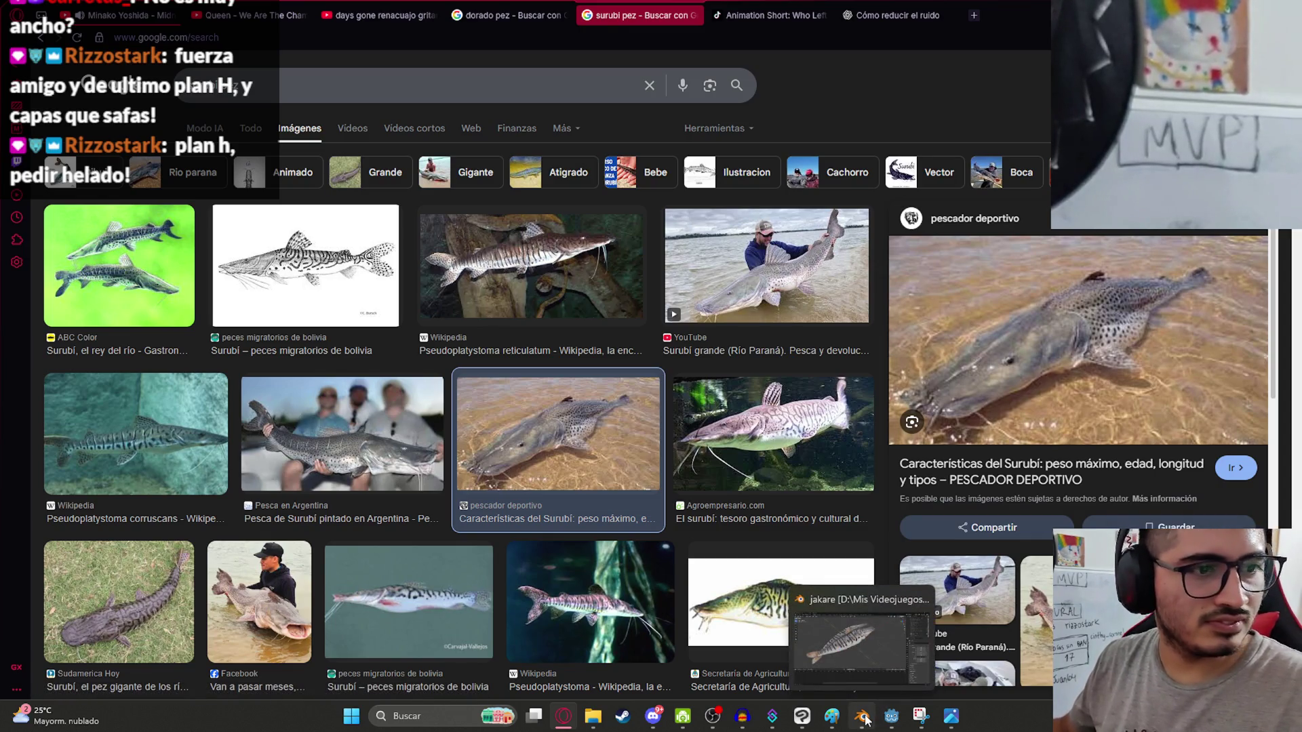
click(865, 718)
mouse_move(858, 201)
middle_down()
mouse_move(571, 141)
mouse_move(597, 159)
mouse_move(716, 480)
middle_up()
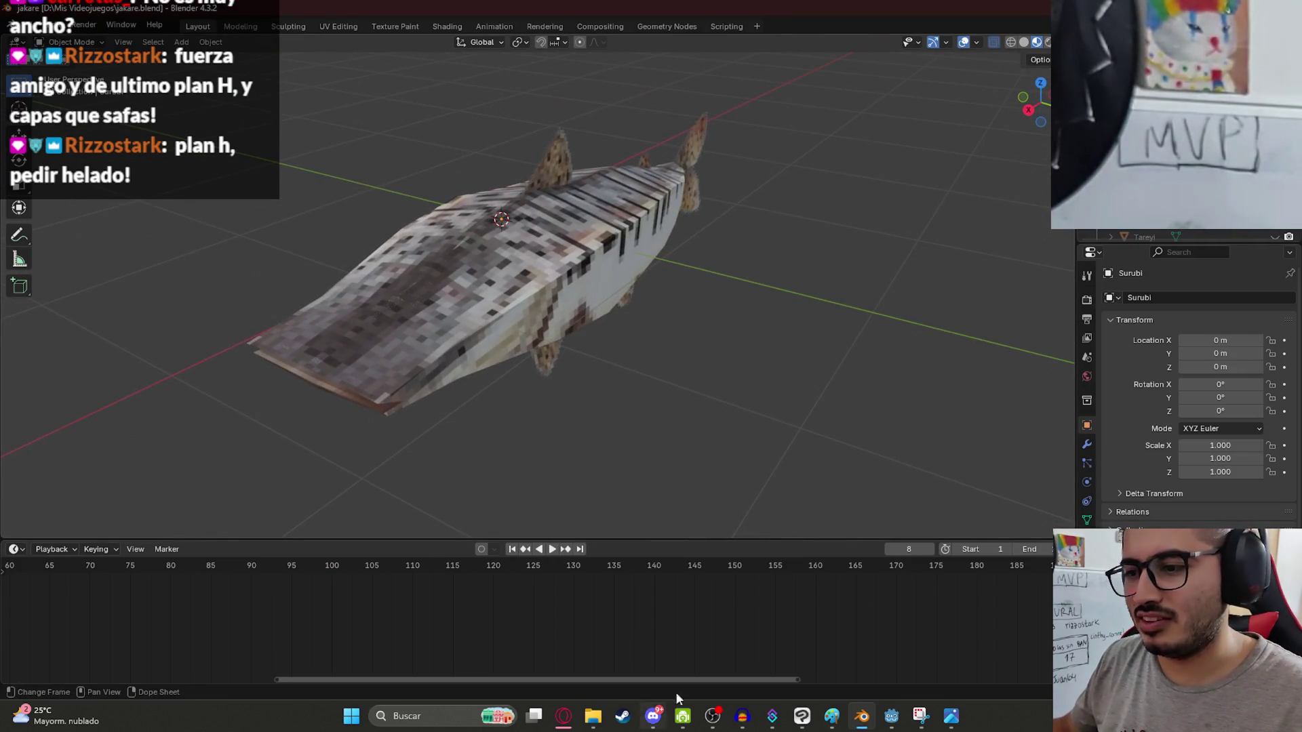
Toggle between Blender and the reference photos to compare the fish, ending with Blender restored.
click(859, 719)
click(860, 719)
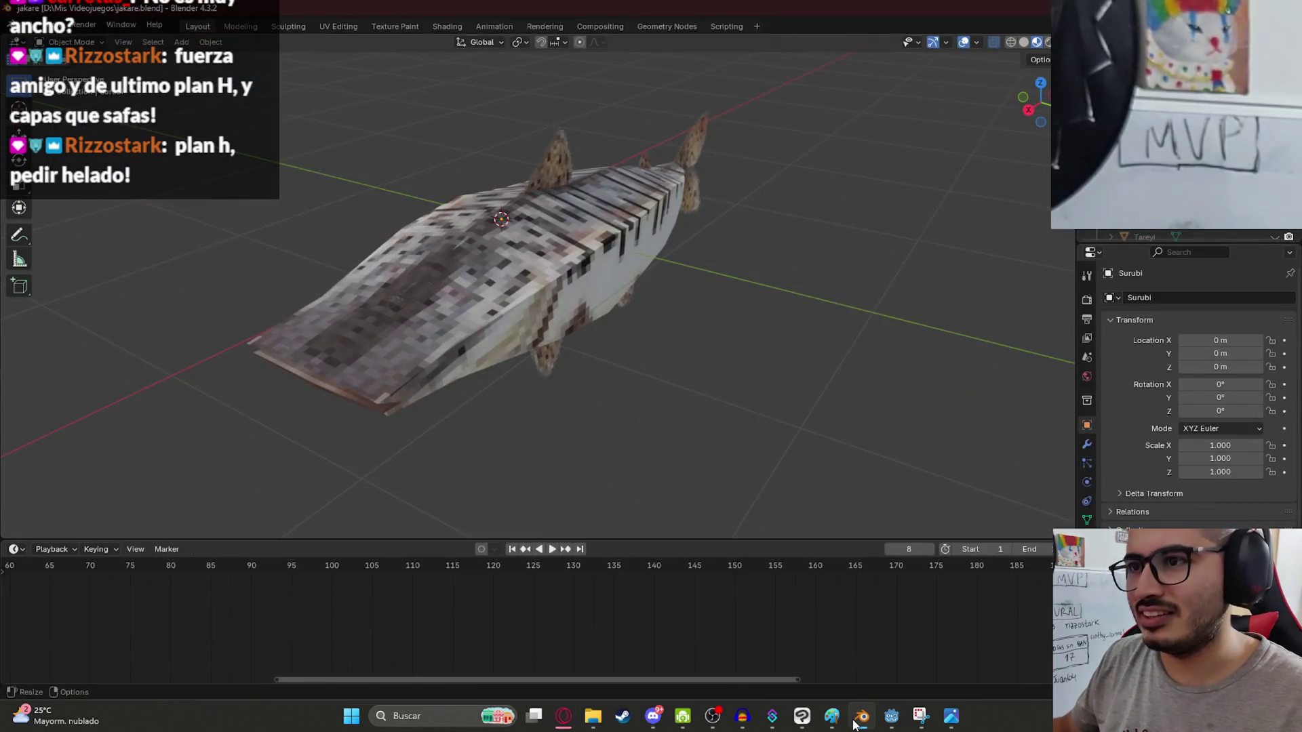
click(855, 723)
click(855, 723)
click(854, 723)
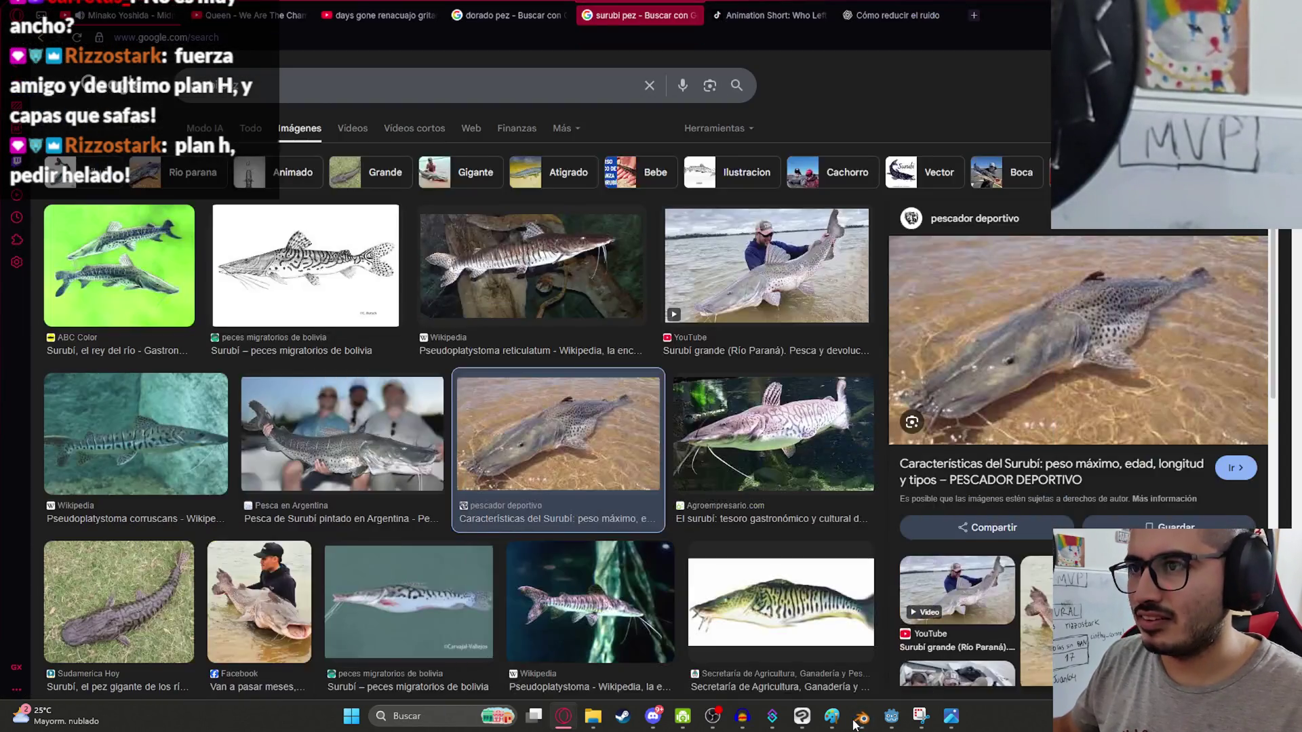
click(856, 725)
Orbit to a side view of the fish, save jakare.blend, and select the model.
mouse_move(353, 327)
middle_down()
mouse_move(525, 306)
mouse_move(660, 319)
mouse_move(601, 287)
middle_up()
key(ctrl+s)
click(602, 287)
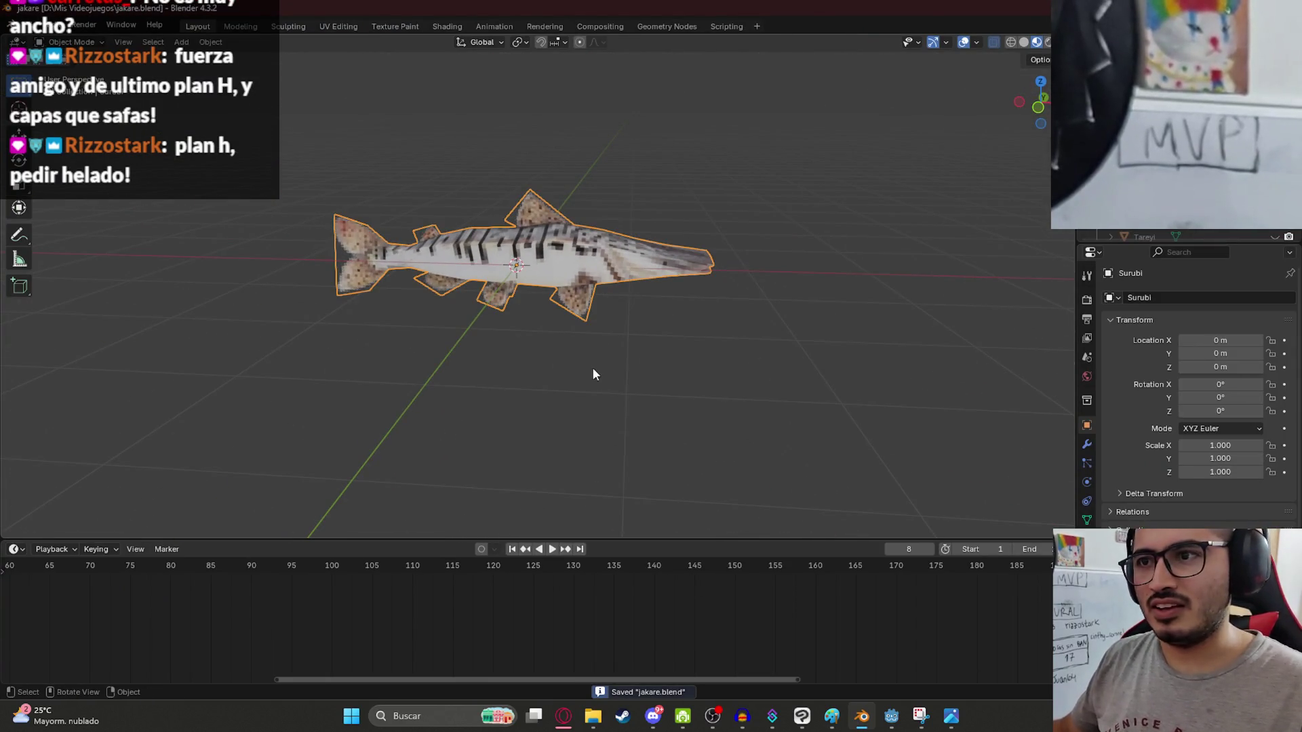
scroll(671, 336, up, 2)
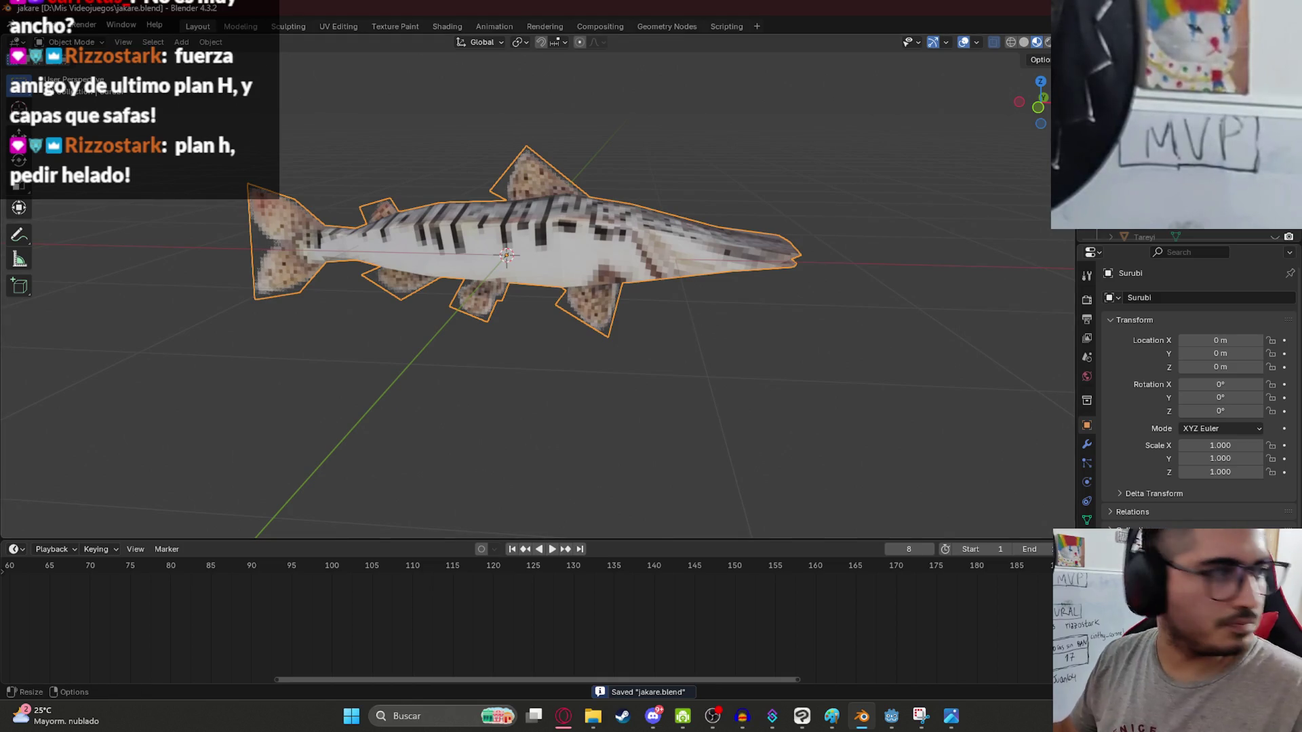